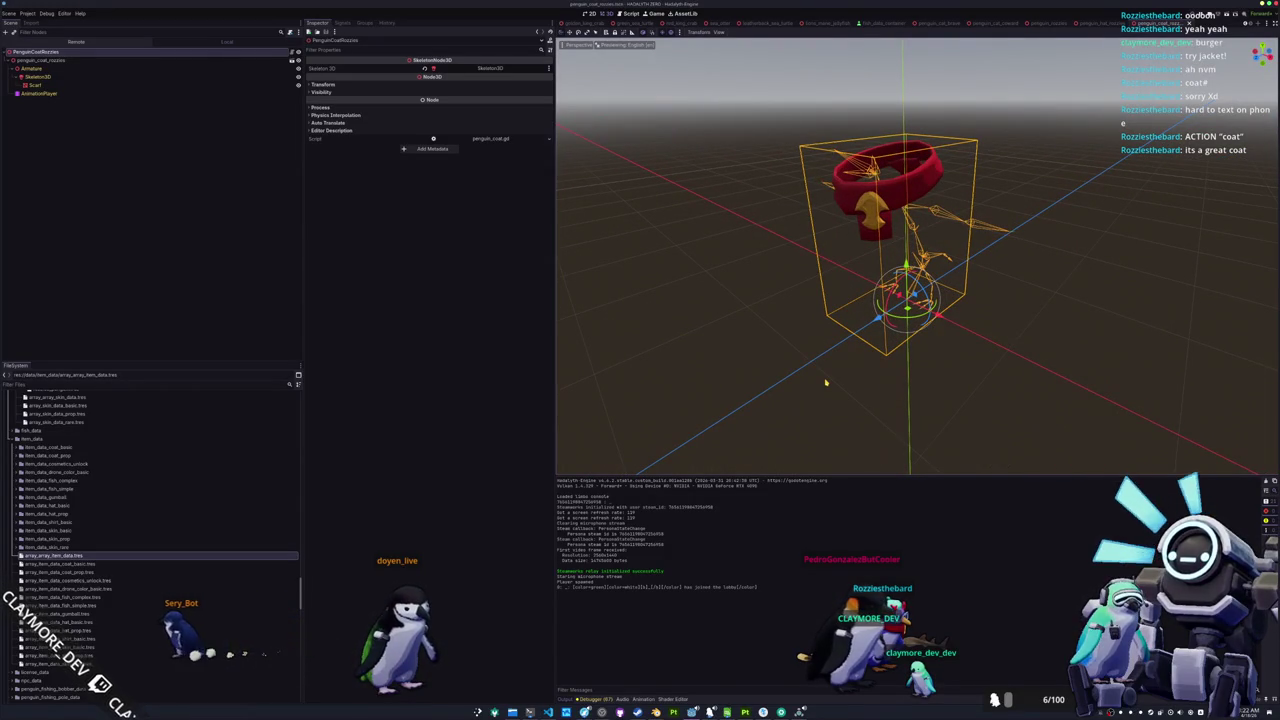
Relaunch the game with F5 to test the updated scarf
{"action": "key", "text": "F5"}
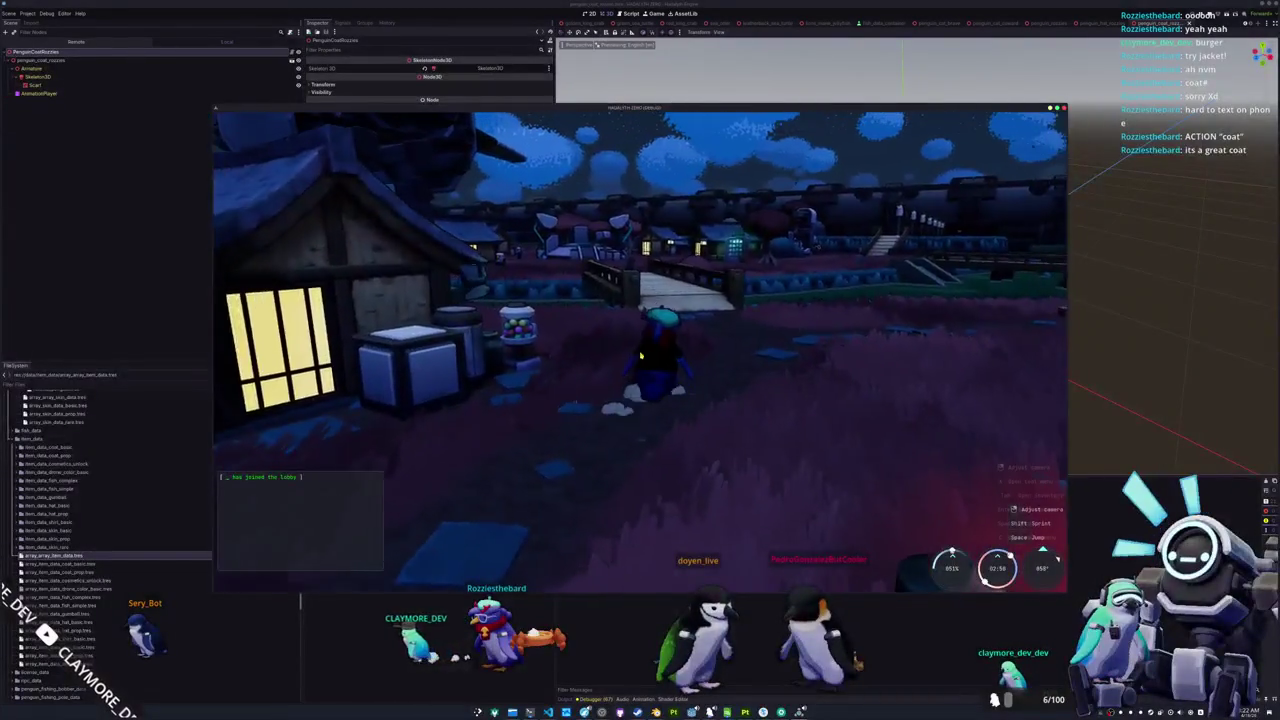
Spin the penguin in the Cosmetics preview to check its back, then close it
{"action": "key", "text": "Tab"}
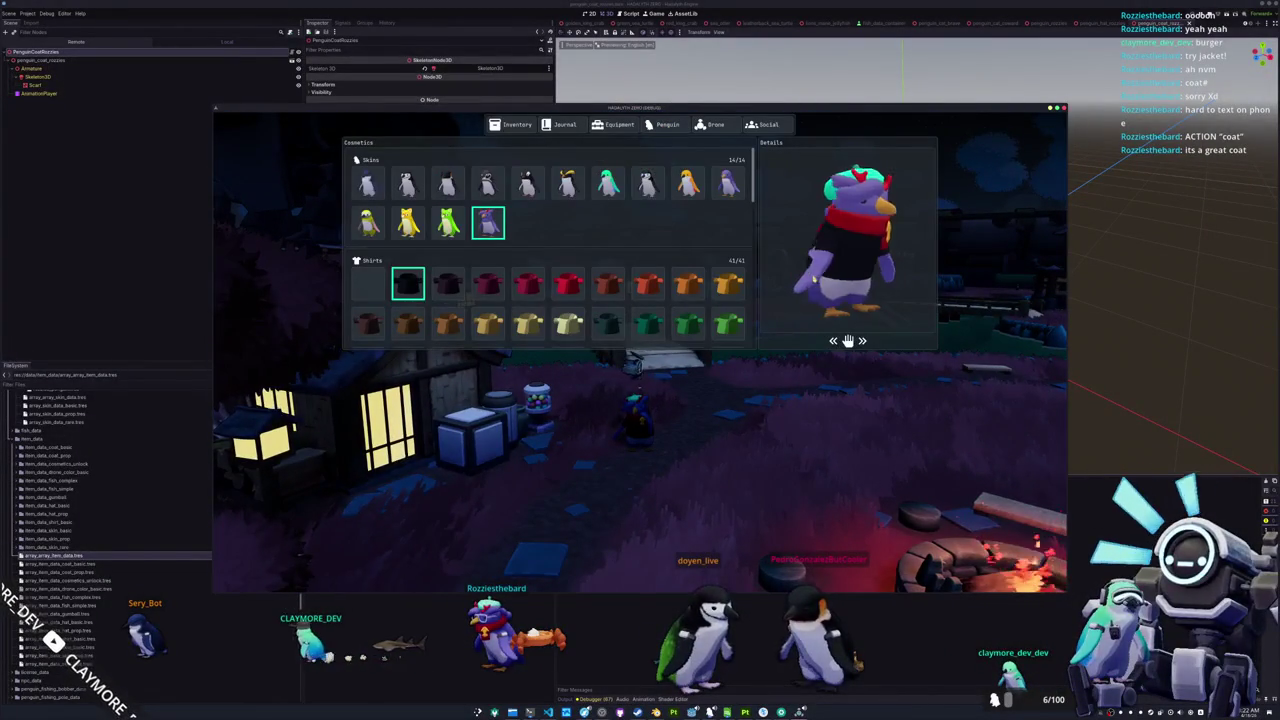
{"action": "mouse_move", "coordinate": [817, 279]}
{"action": "left_mouse_down"}
{"action": "mouse_move", "coordinate": [918, 272]}
{"action": "mouse_move", "coordinate": [877, 278]}
{"action": "left_mouse_up"}
{"action": "key", "text": "Tab"}
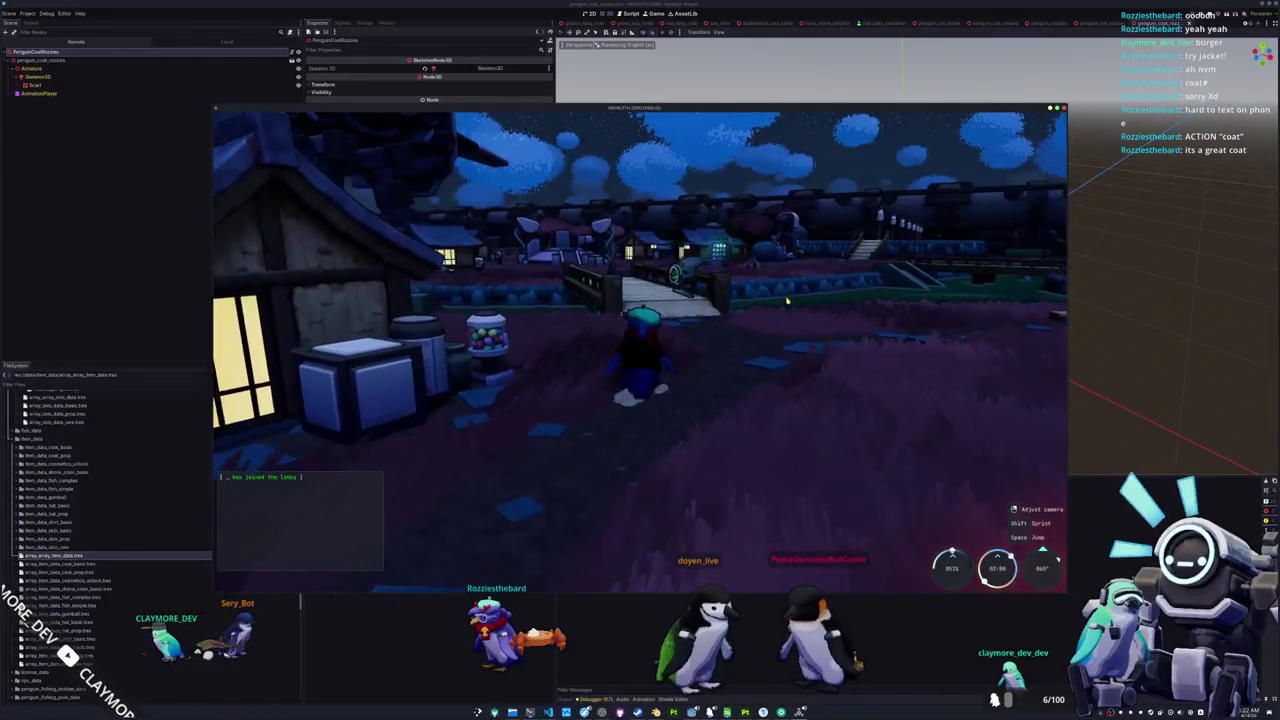
Walk to the pond, equip the fishing pole, cast and hook a fish
{"action": "key", "text": "a"}
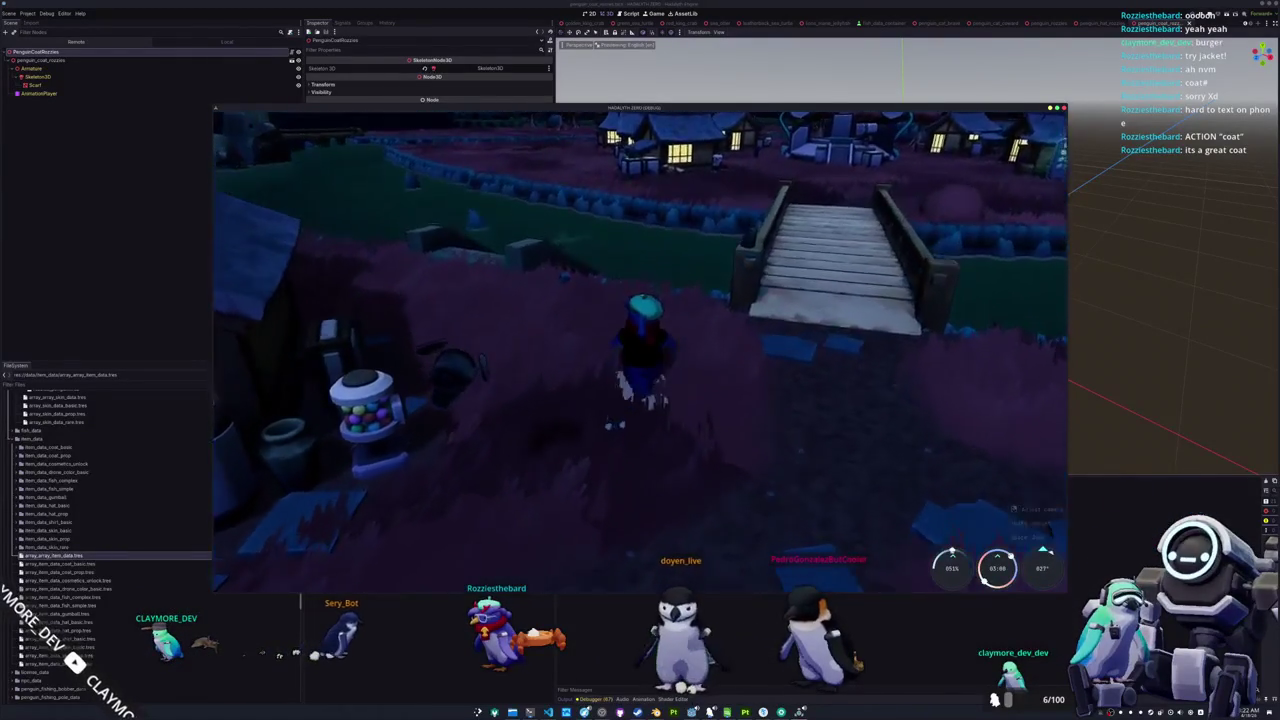
{"action": "key", "text": "a"}
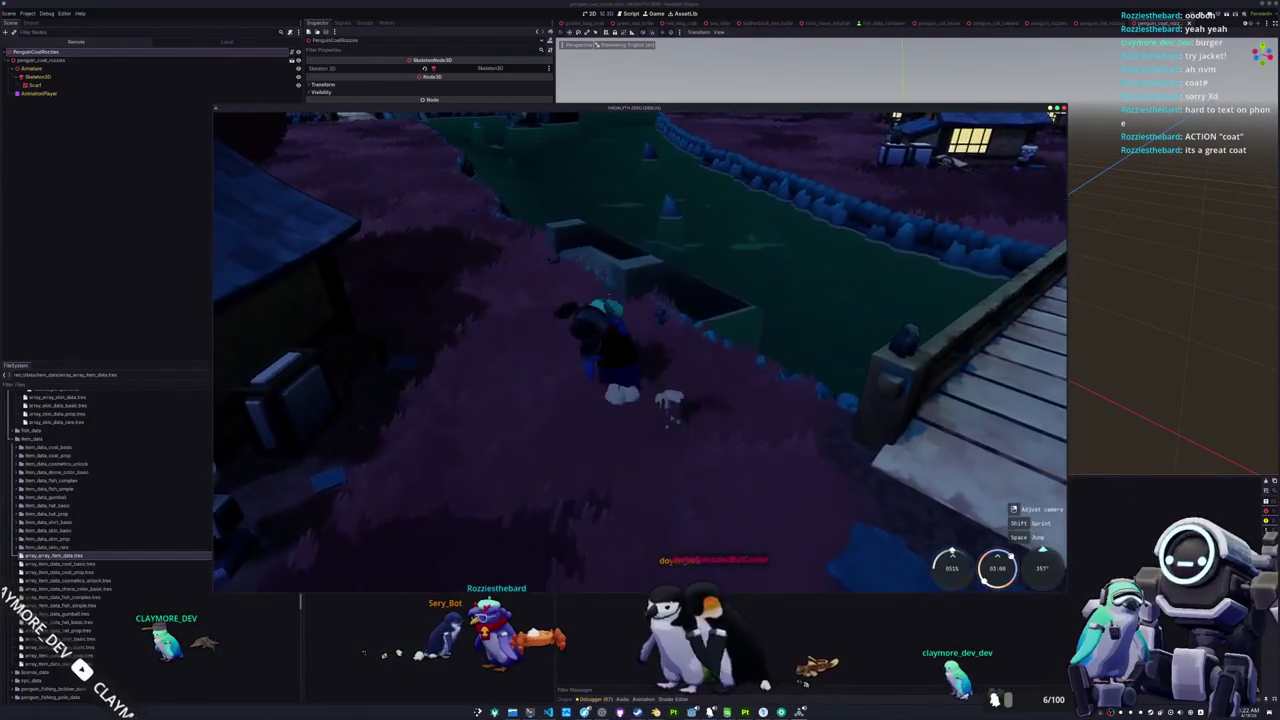
{"action": "key", "text": "w"}
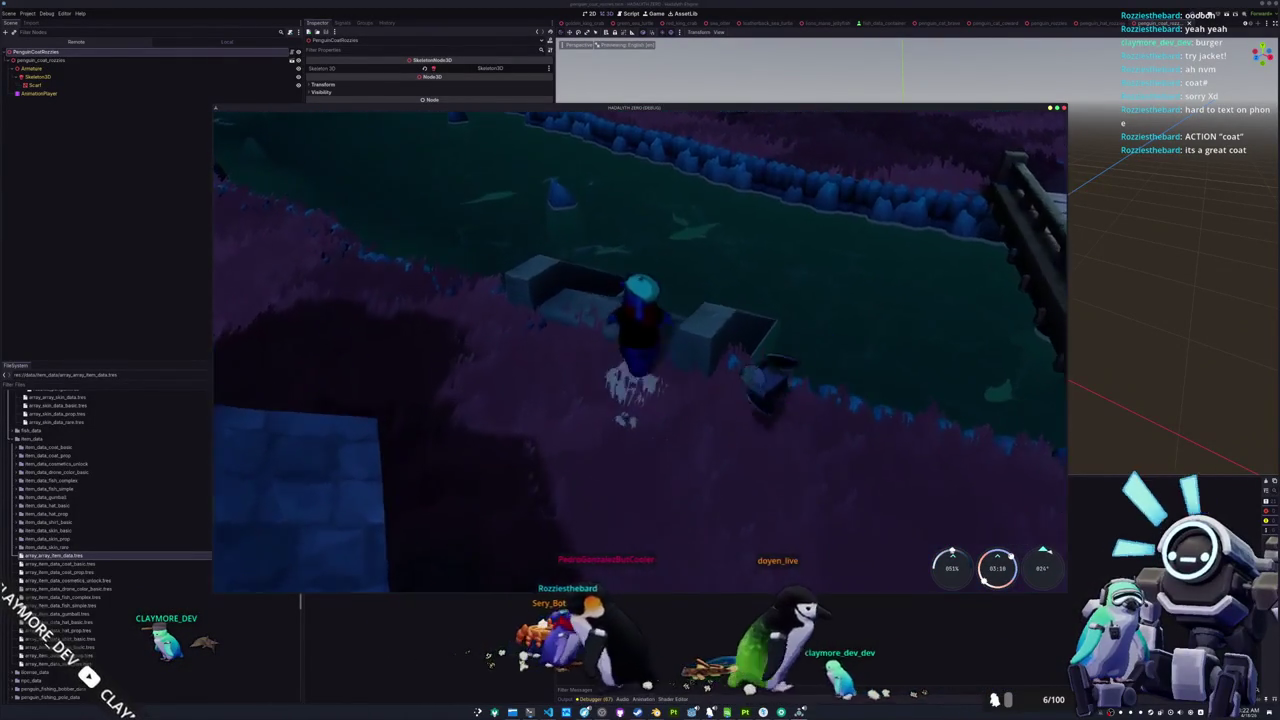
{"action": "key", "text": "w"}
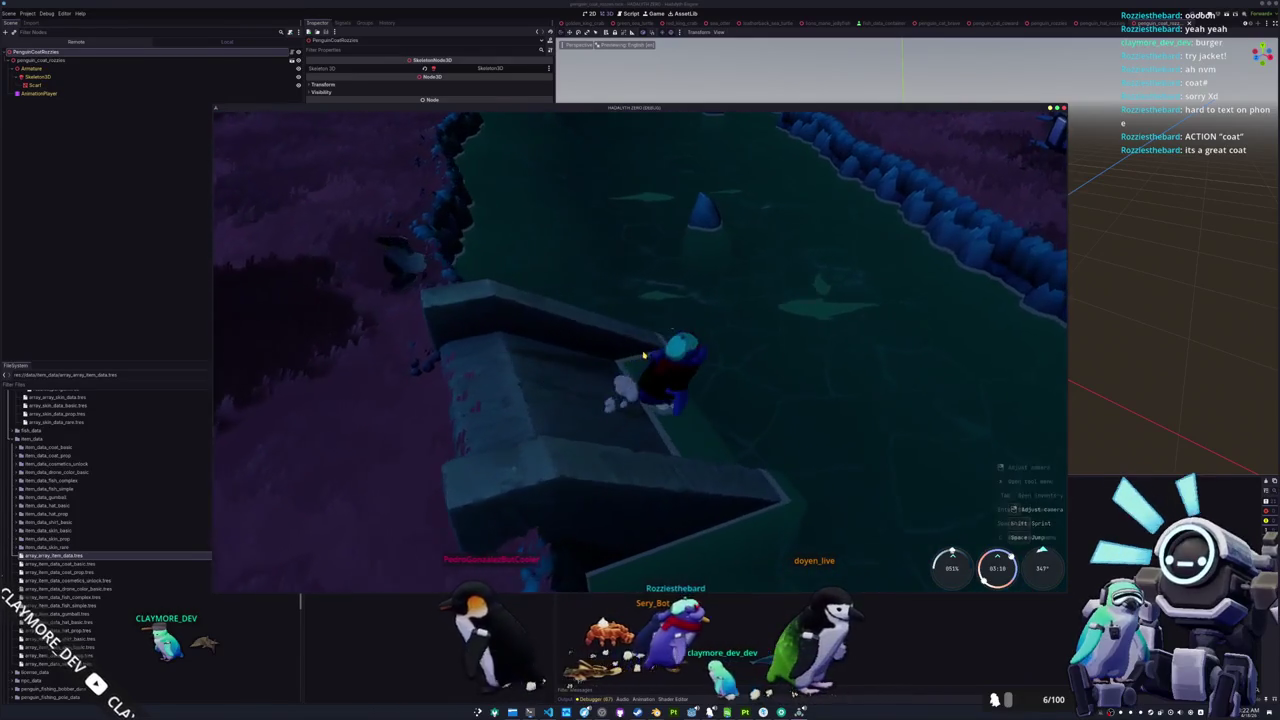
{"action": "left_click", "coordinate": [385, 356]}
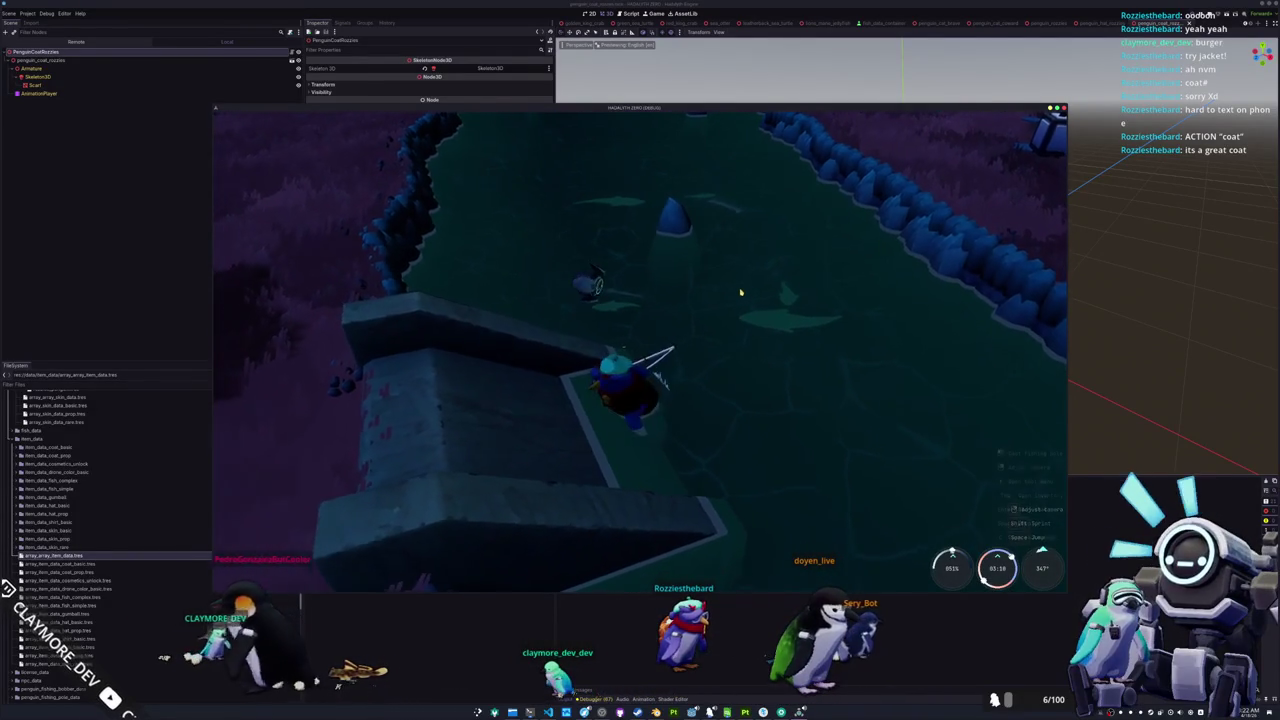
{"action": "left_click", "coordinate": [742, 292]}
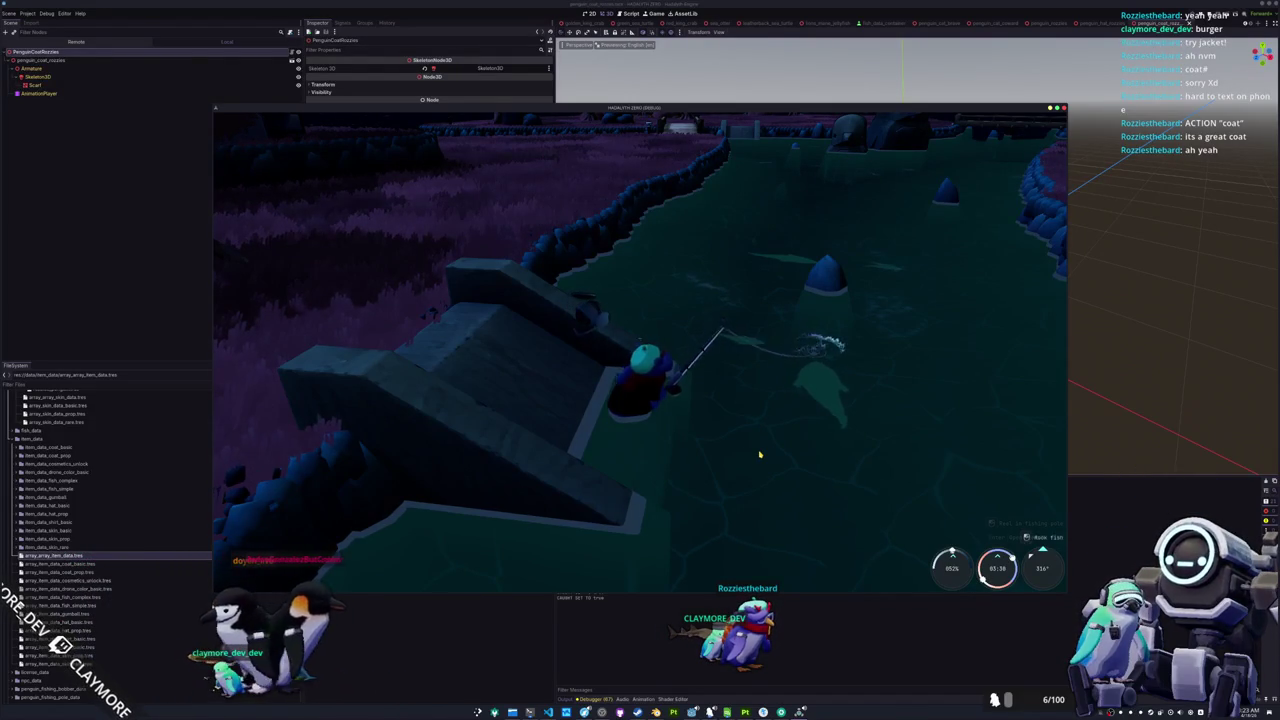
{"action": "left_click", "coordinate": [759, 455]}
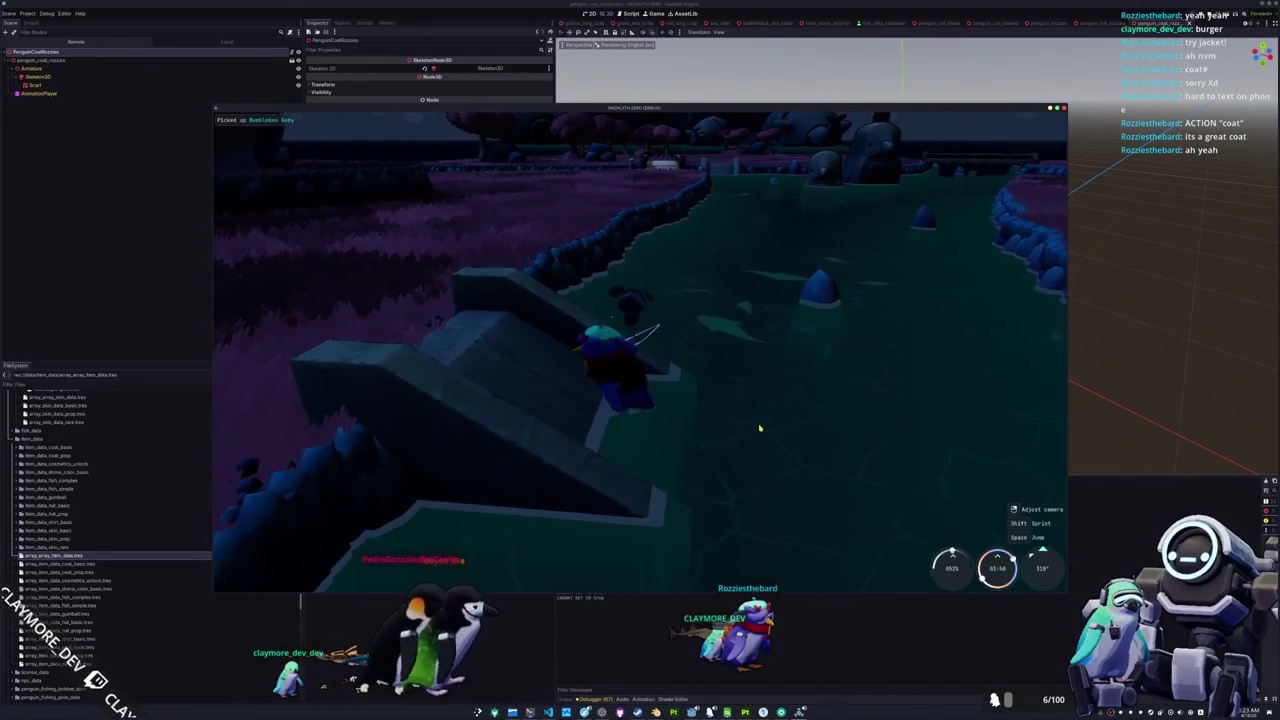
Open the Penguin cosmetics page to view the black-and-white penguin in a black shirt, red scarf and green beret
{"action": "key", "text": "Tab"}
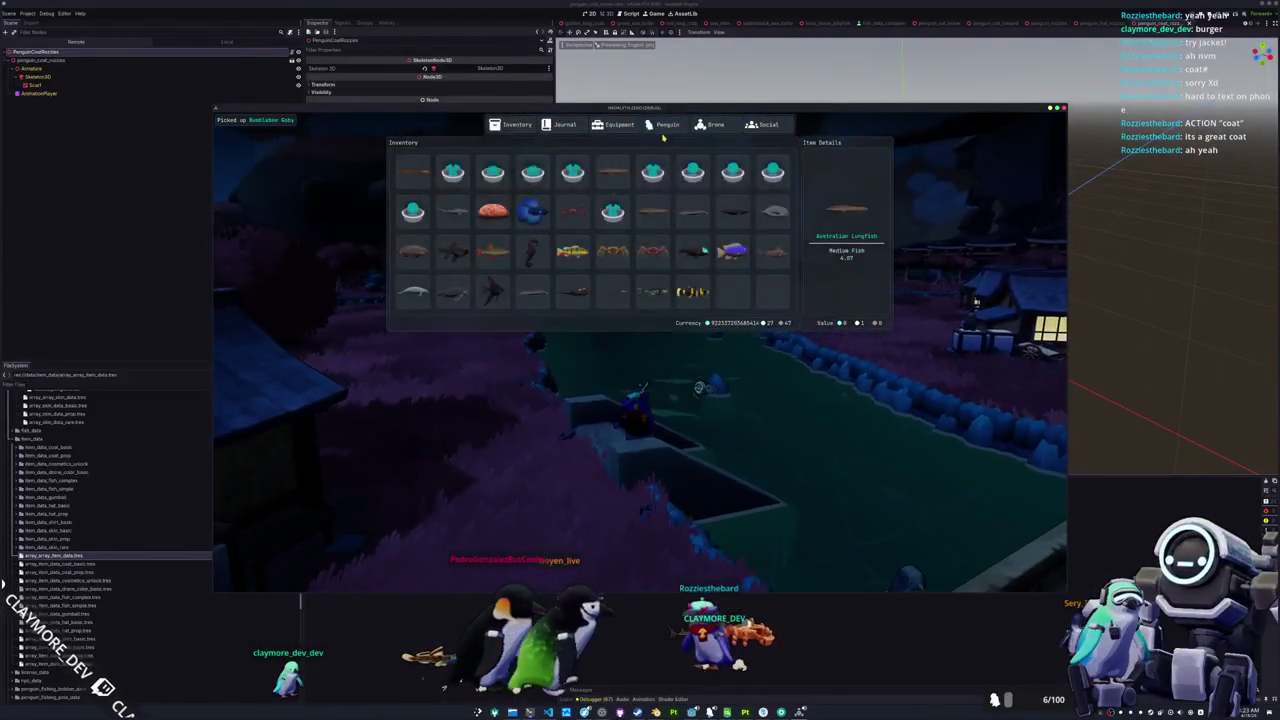
{"action": "key", "text": "e"}
{"action": "key", "text": "Tab"}
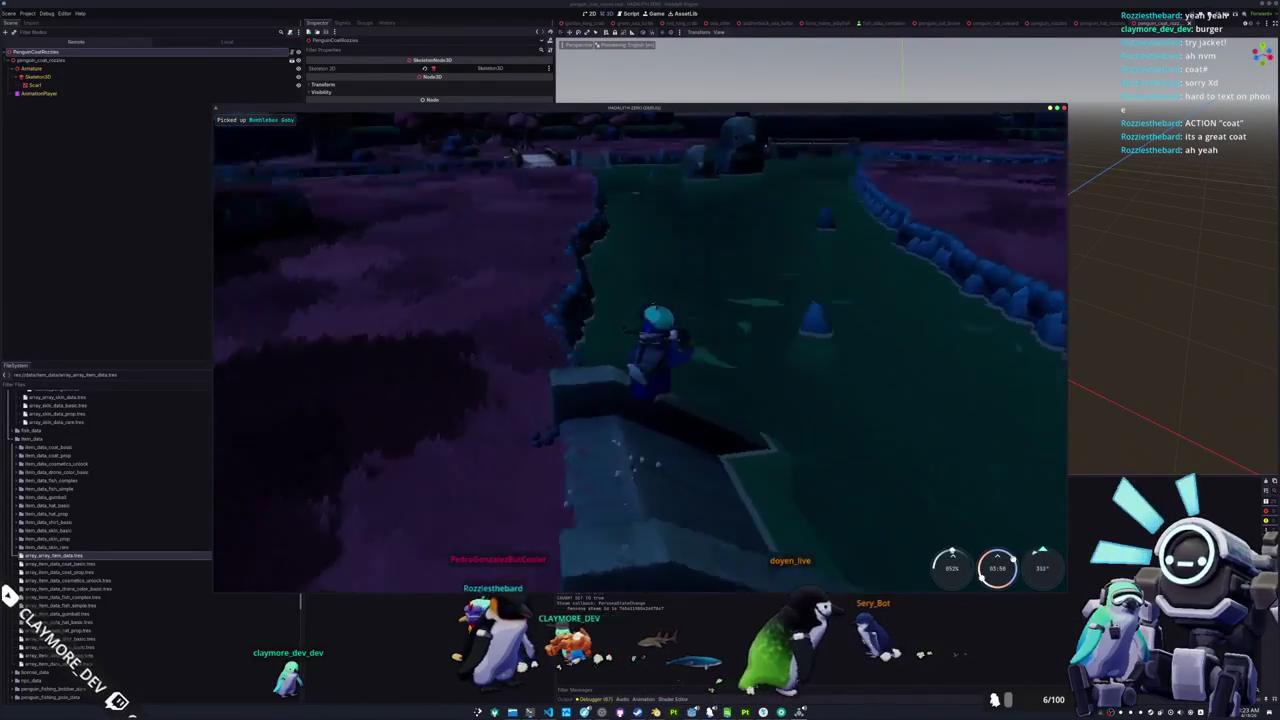
{"action": "key", "text": "Tab"}
{"action": "left_click", "coordinate": [667, 126]}
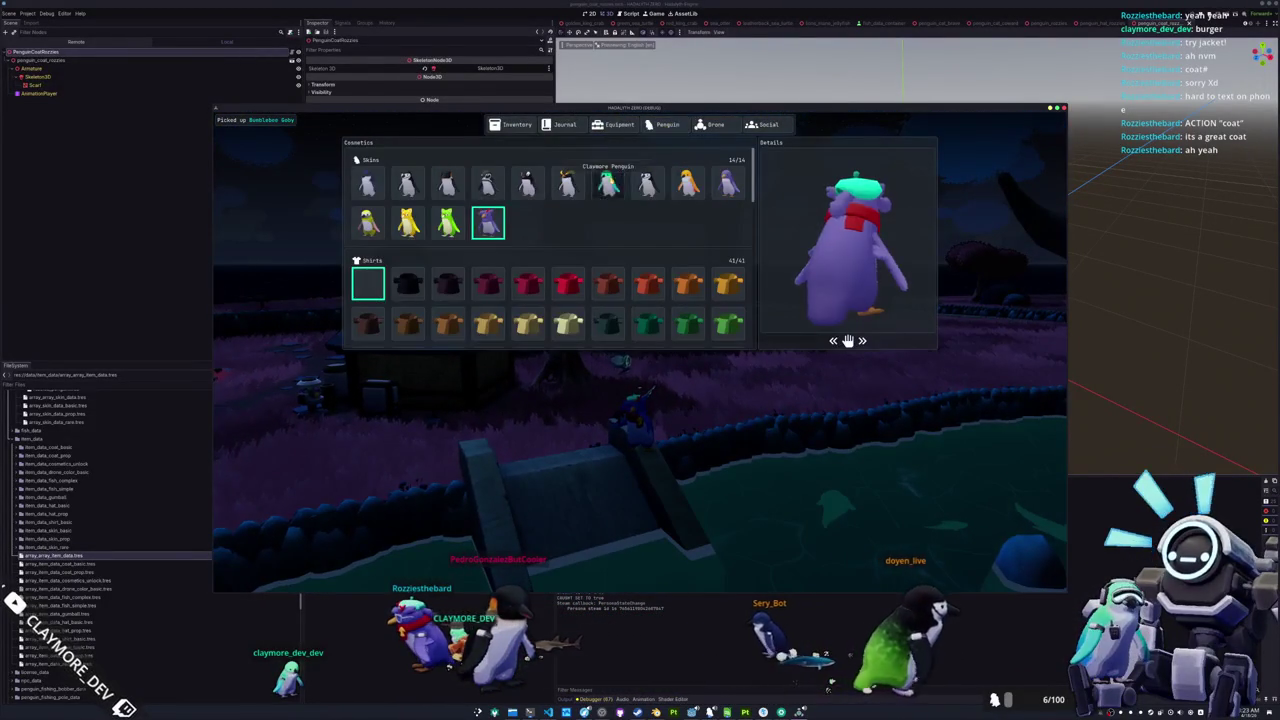
{"action": "key", "text": "Tab"}
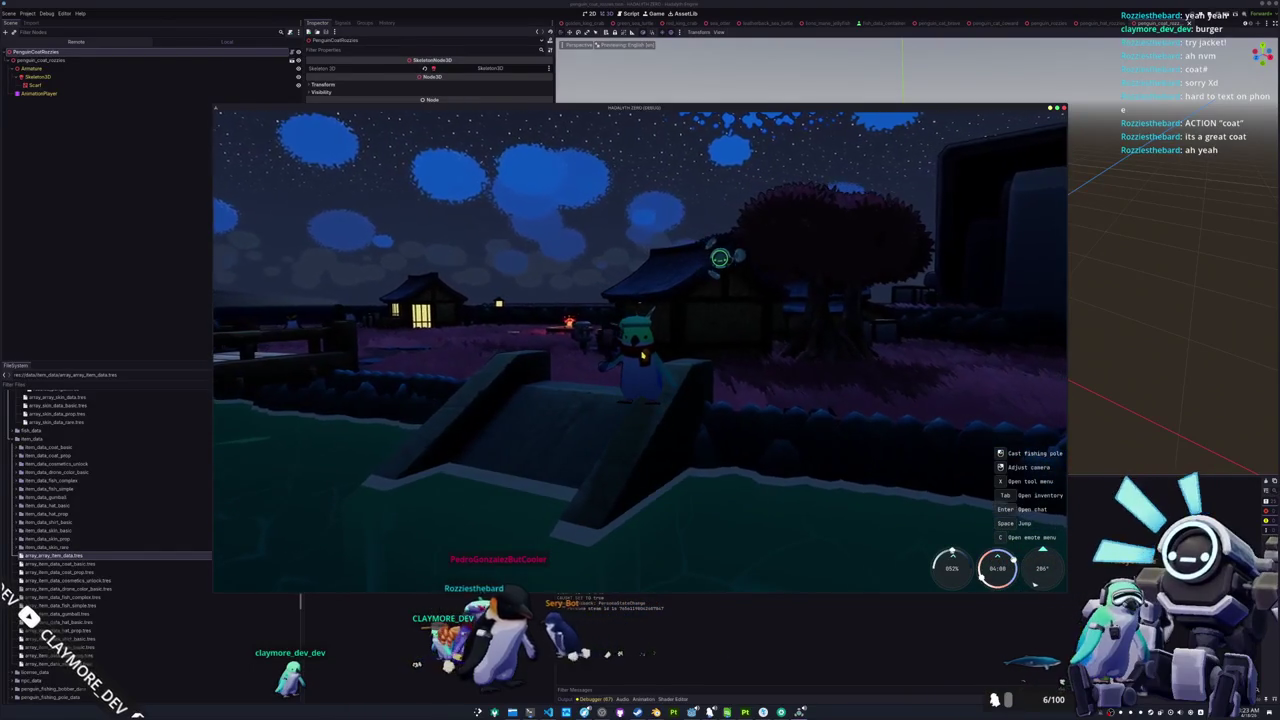
{"action": "key", "text": "Tab"}
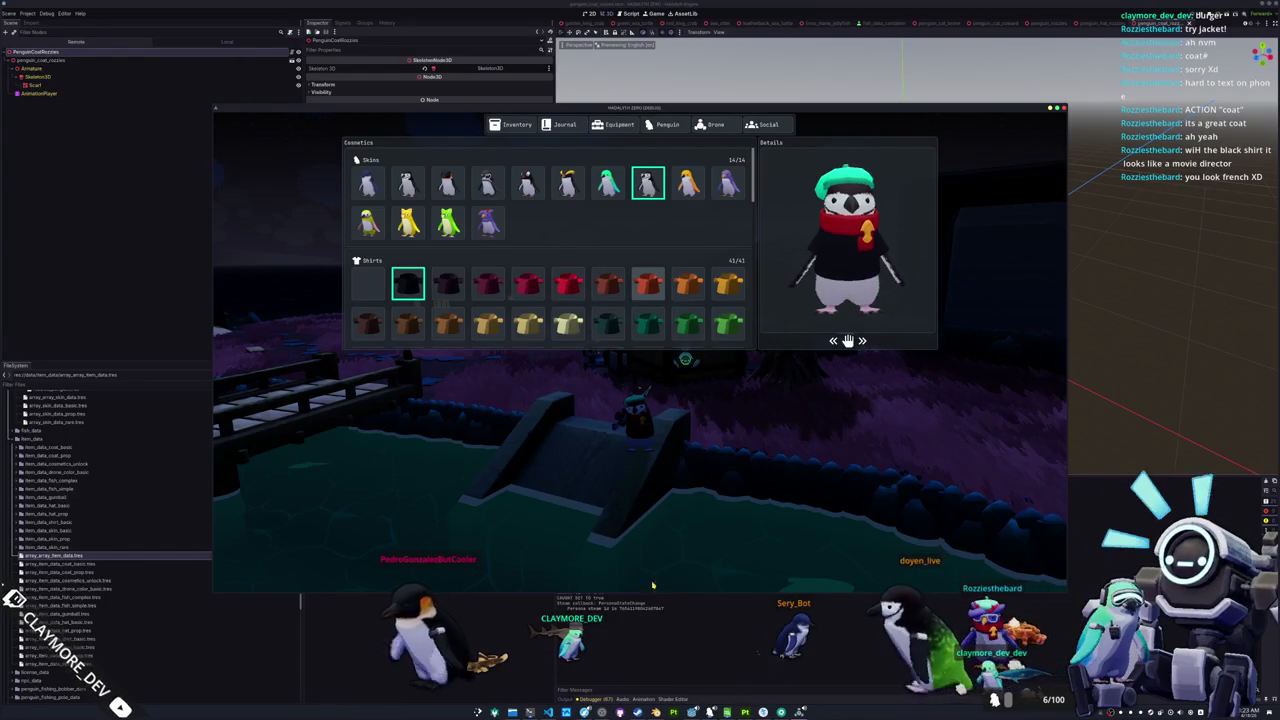
In Blender, edit the scarf mesh and select the whole gold chest emblem piece
{"action": "key", "text": "alt+Tab"}
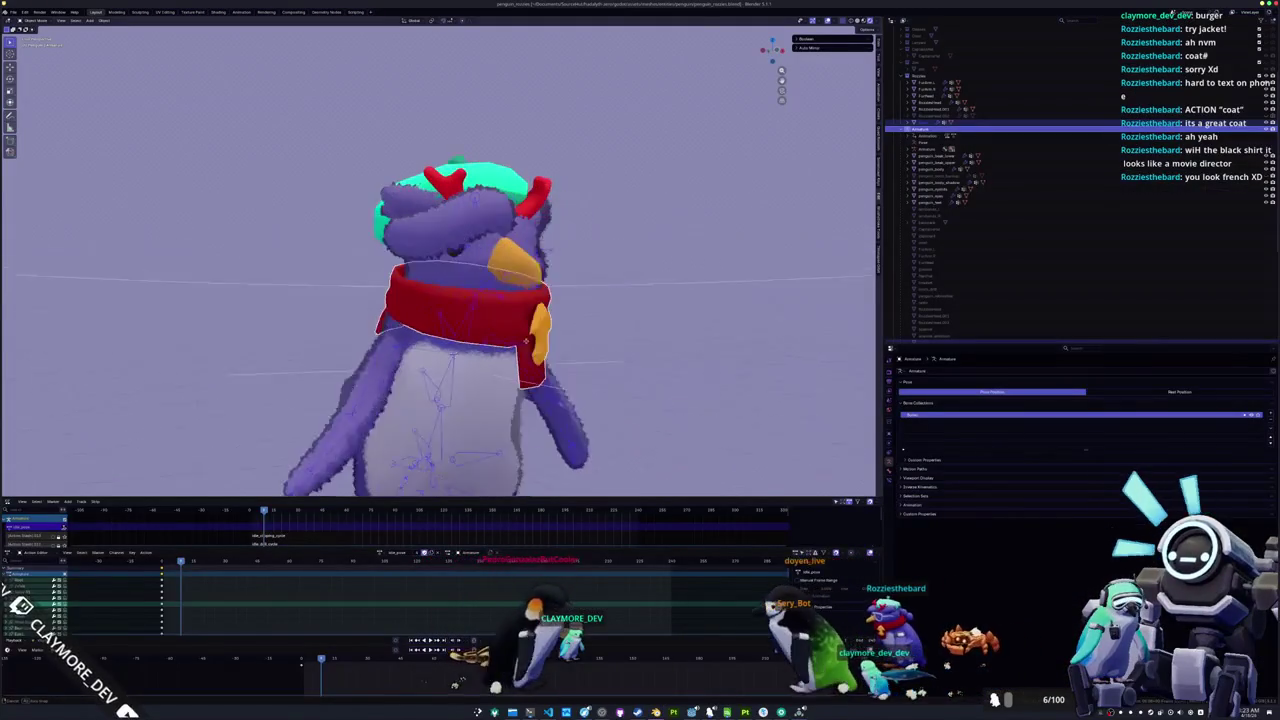
{"action": "key", "text": "Tab"}
{"action": "key", "text": "Tab"}
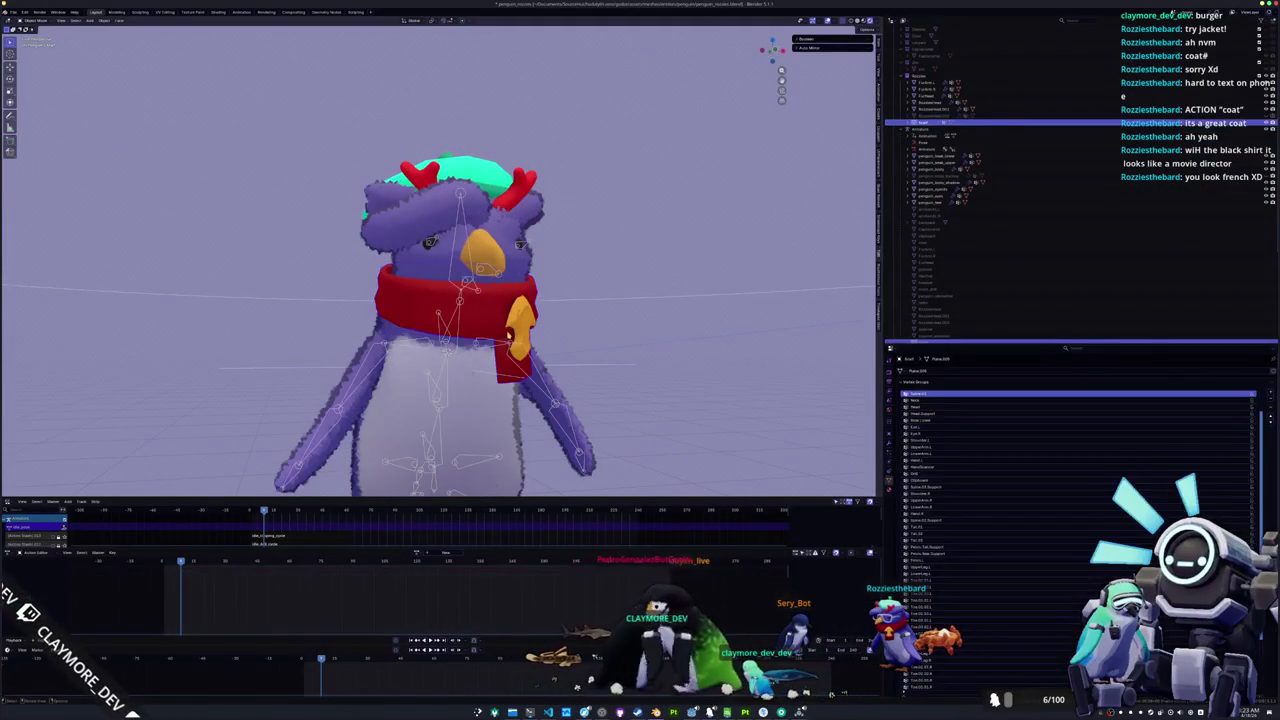
{"action": "key", "text": "Tab"}
{"action": "key", "text": "KP_2"}
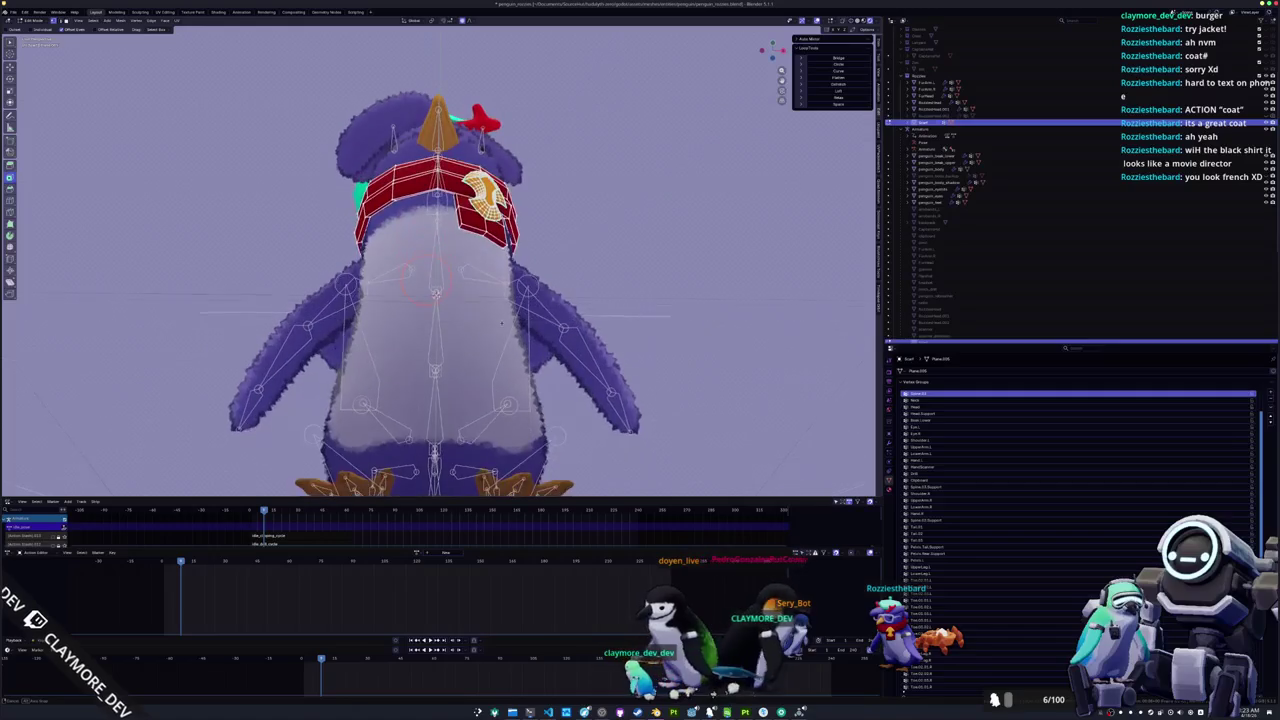
{"action": "key", "text": "KP_8"}
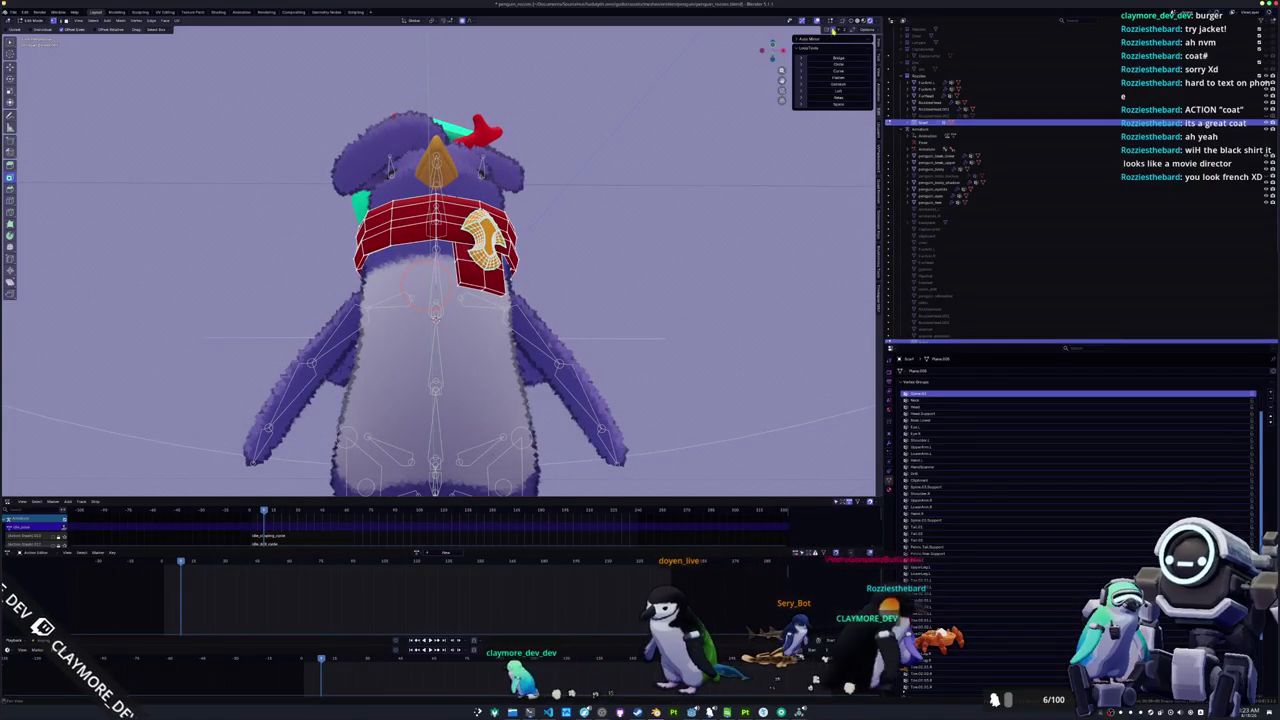
{"action": "key", "text": "KP_7"}
{"action": "scroll", "coordinate": [420, 430], "scroll_direction": "up", "scroll_amount": 4}
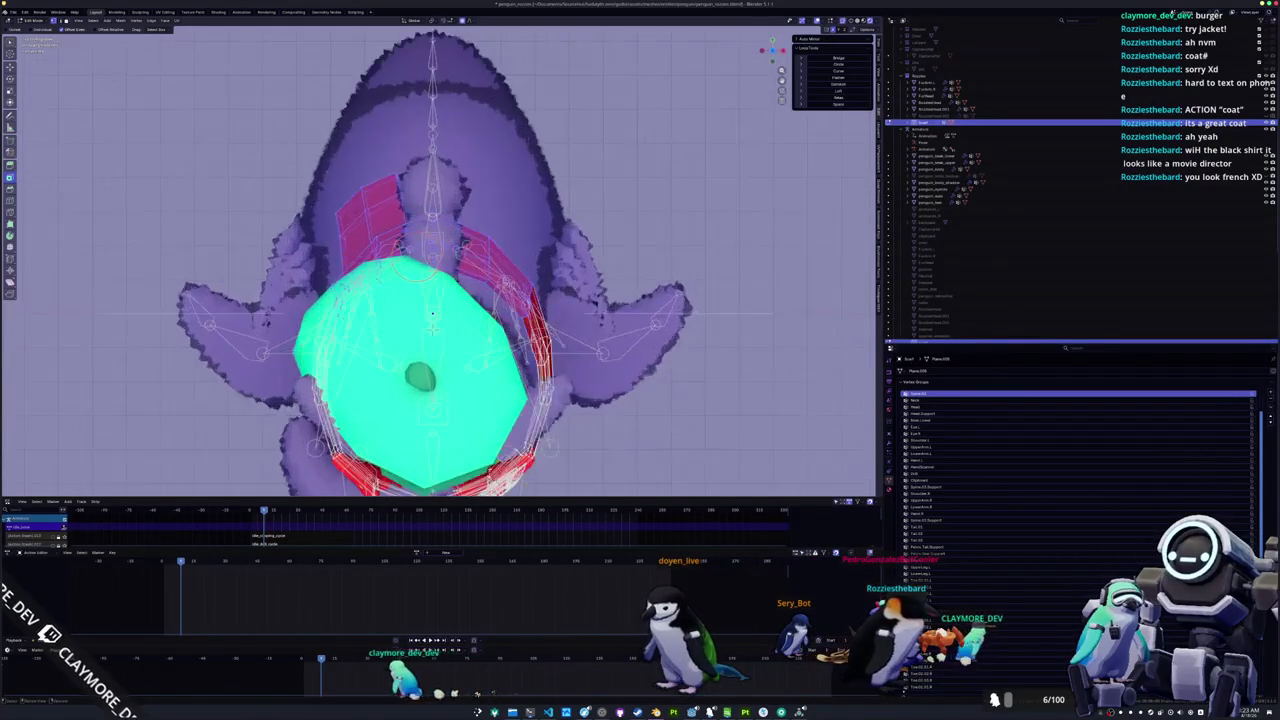
{"action": "key", "text": "ctrl+l"}
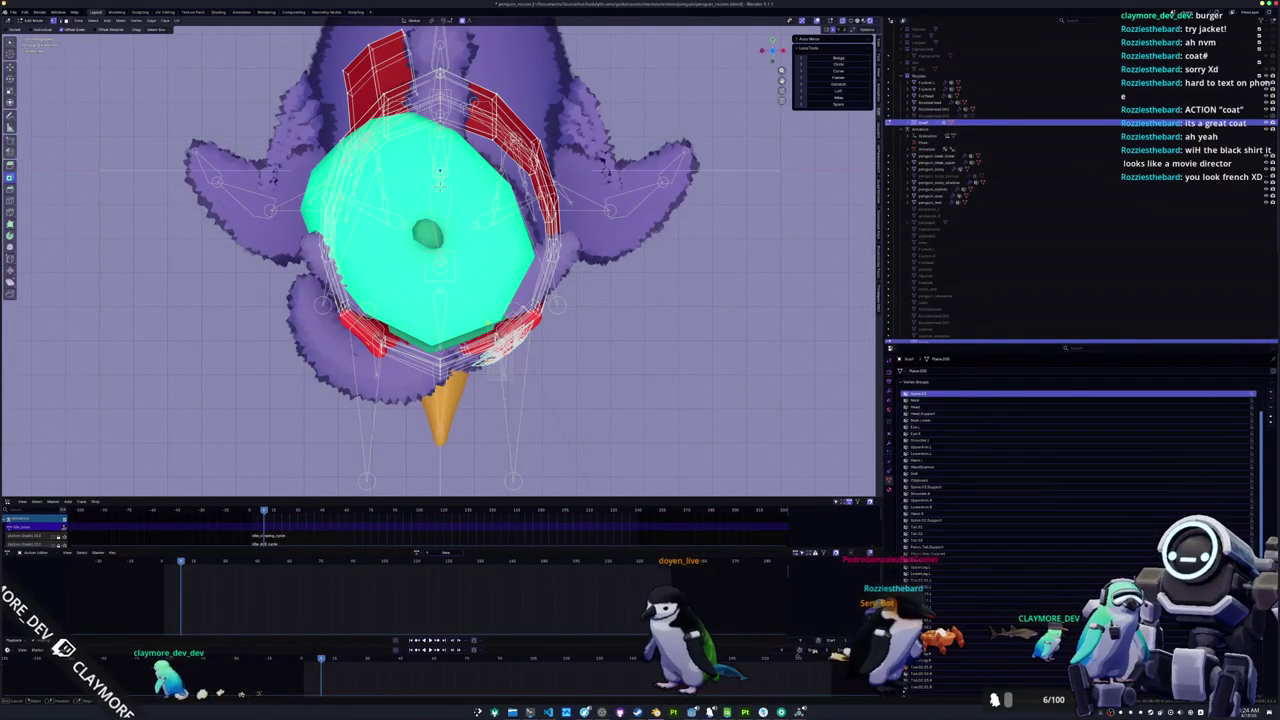
{"action": "left_click_drag", "start_coordinate": [439, 183], "coordinate": [470, 340]}
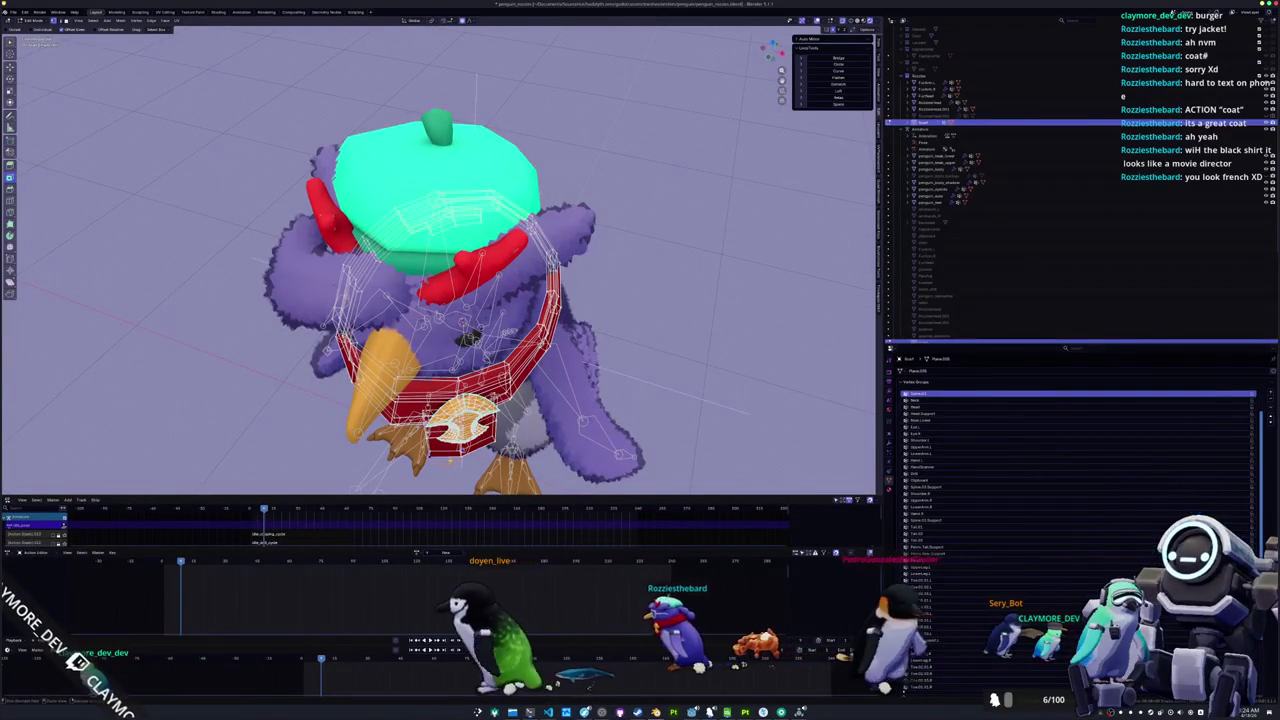
{"action": "key", "text": "ctrl+l"}
{"action": "key", "text": "KP_Decimal"}
{"action": "scroll", "coordinate": [440, 250], "scroll_direction": "down", "scroll_amount": 4}
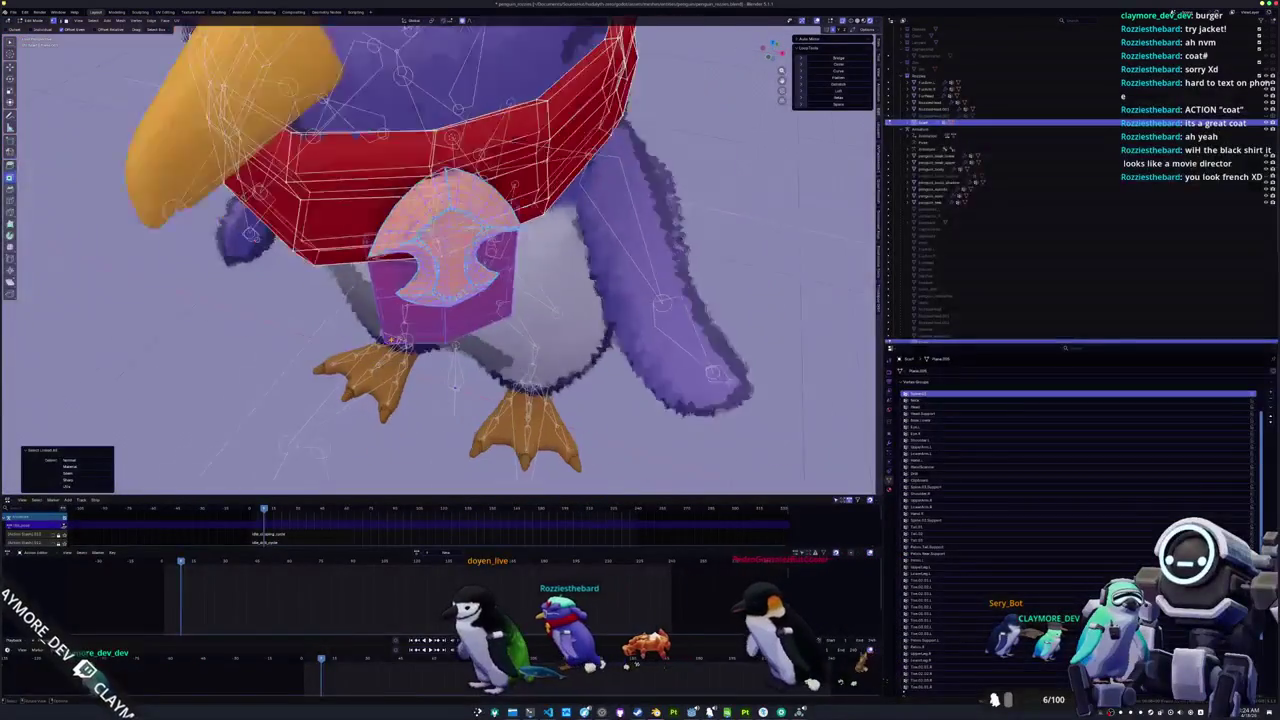
Move the emblem to its new chest position, refining along Y, and return to Object Mode
{"action": "key", "text": "g"}
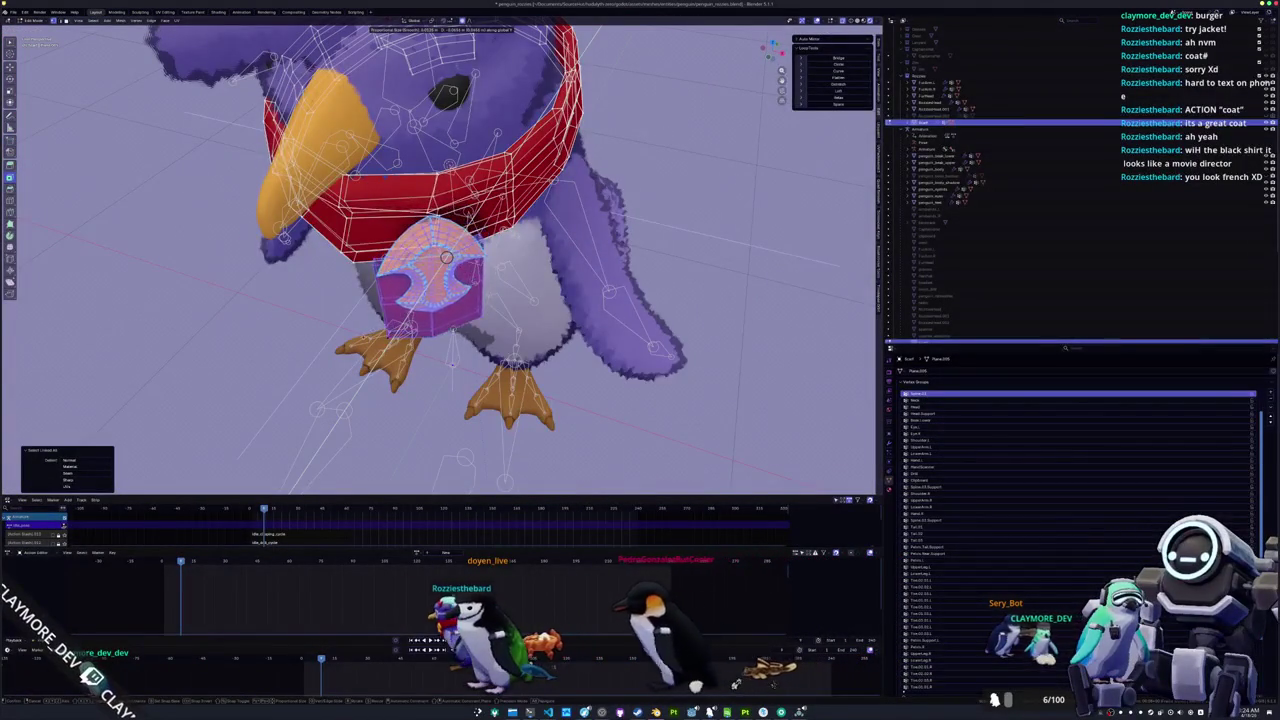
{"action": "scroll", "coordinate": [440, 270], "scroll_direction": "down", "scroll_amount": 3}
{"action": "scroll", "coordinate": [334, 352], "scroll_direction": "up", "scroll_amount": 10}
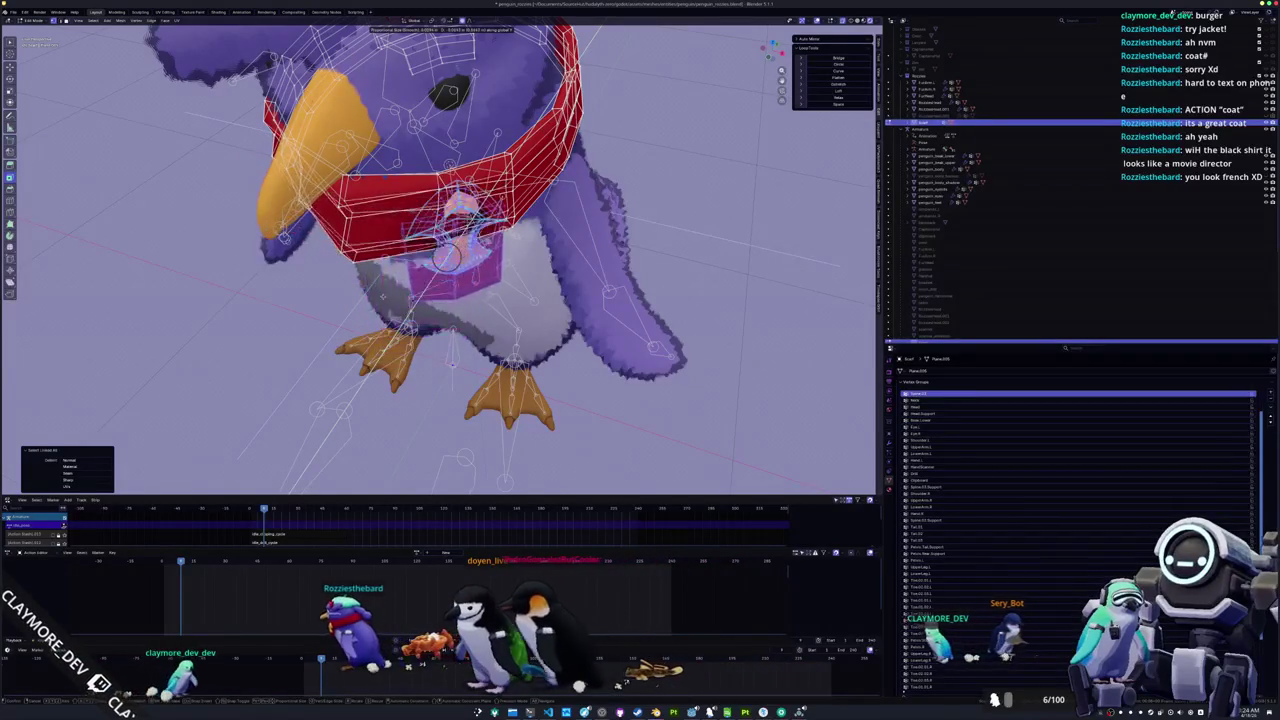
{"action": "scroll", "coordinate": [340, 332], "scroll_direction": "down", "scroll_amount": 3}
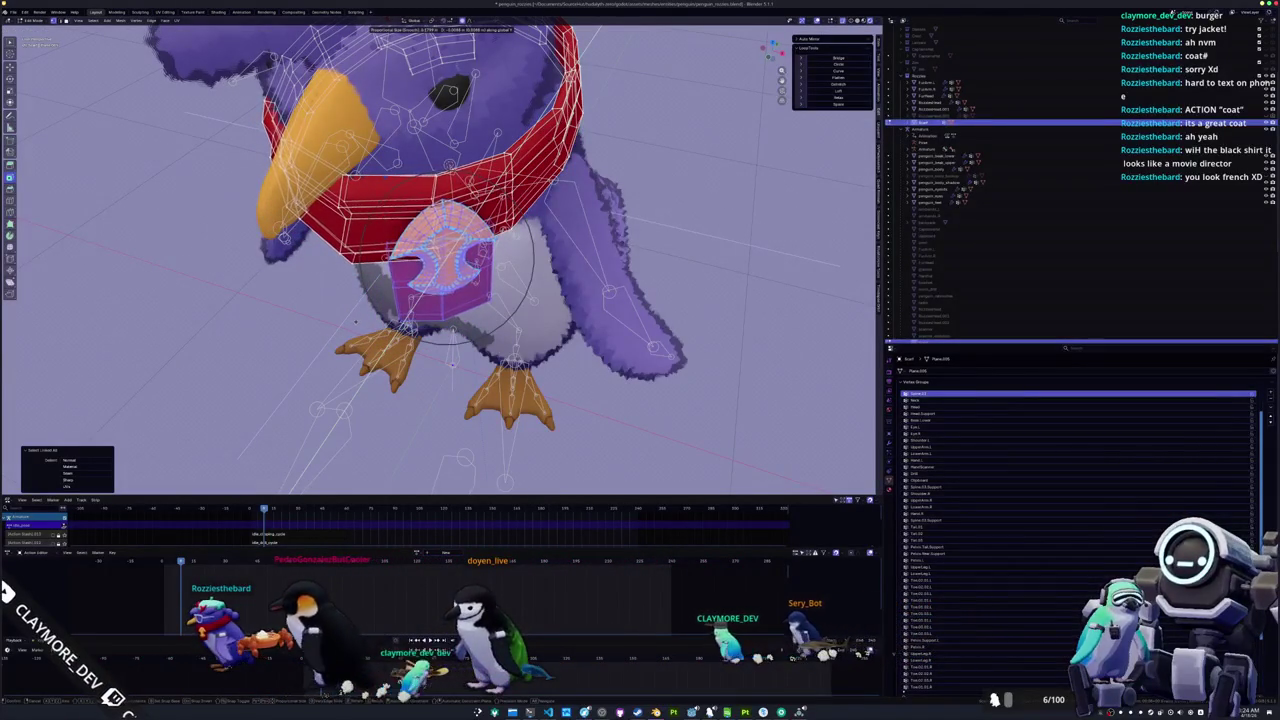
{"action": "scroll", "coordinate": [354, 322], "scroll_direction": "down", "scroll_amount": 2}
{"action": "left_click", "coordinate": [352, 323]}
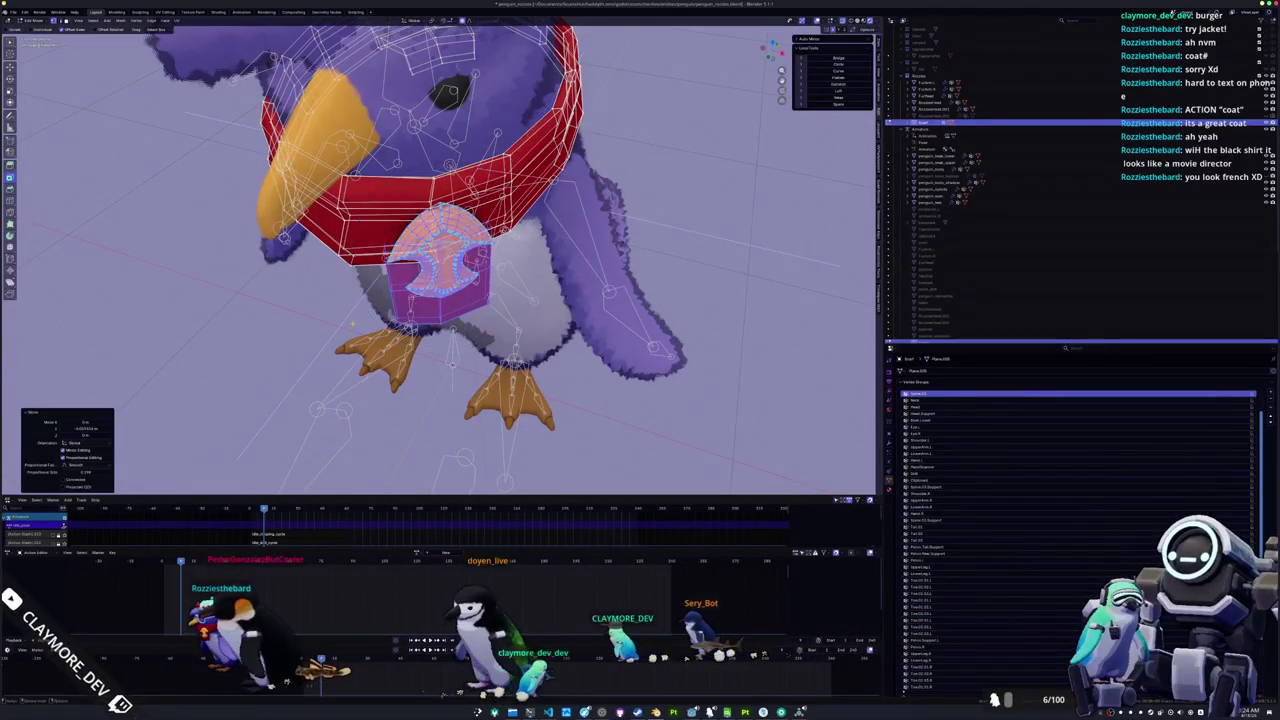
{"action": "scroll", "coordinate": [330, 327], "scroll_direction": "up", "scroll_amount": 3}
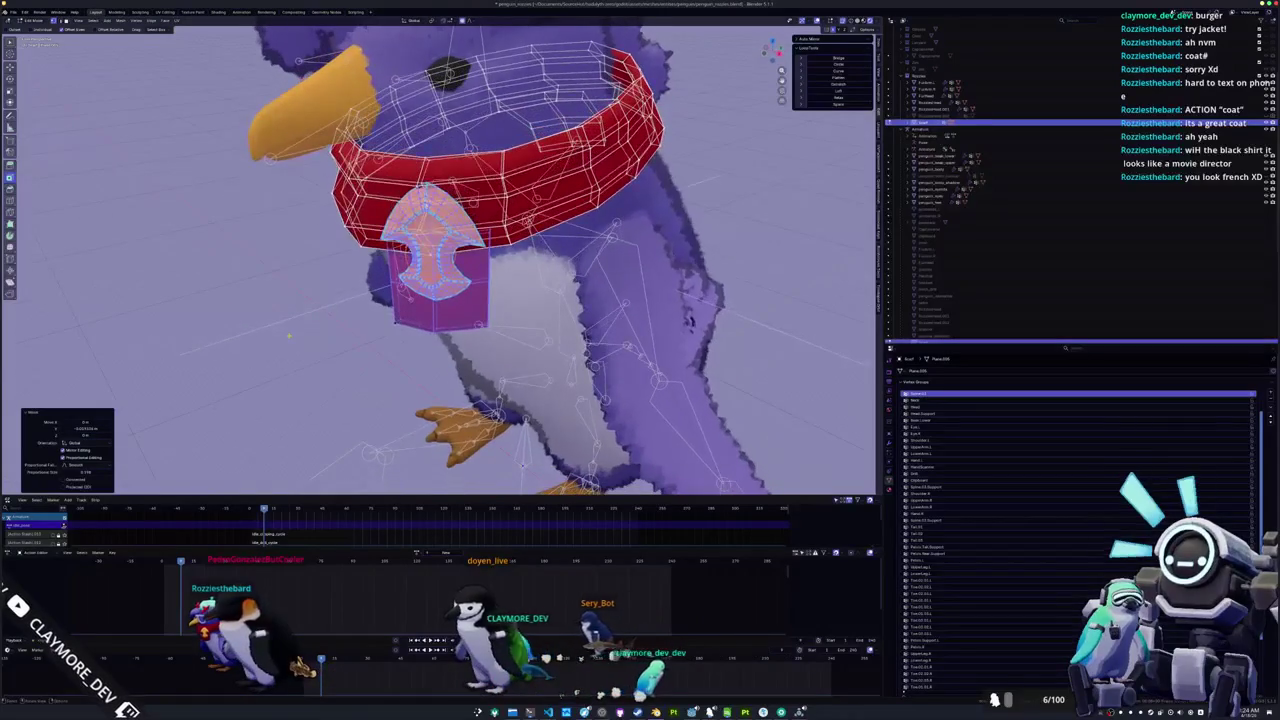
{"action": "key", "text": "g"}
{"action": "key", "text": "y"}
{"action": "left_click", "coordinate": [288, 337]}
{"action": "key", "text": "Tab"}
{"action": "scroll", "coordinate": [300, 340], "scroll_direction": "down", "scroll_amount": 5}
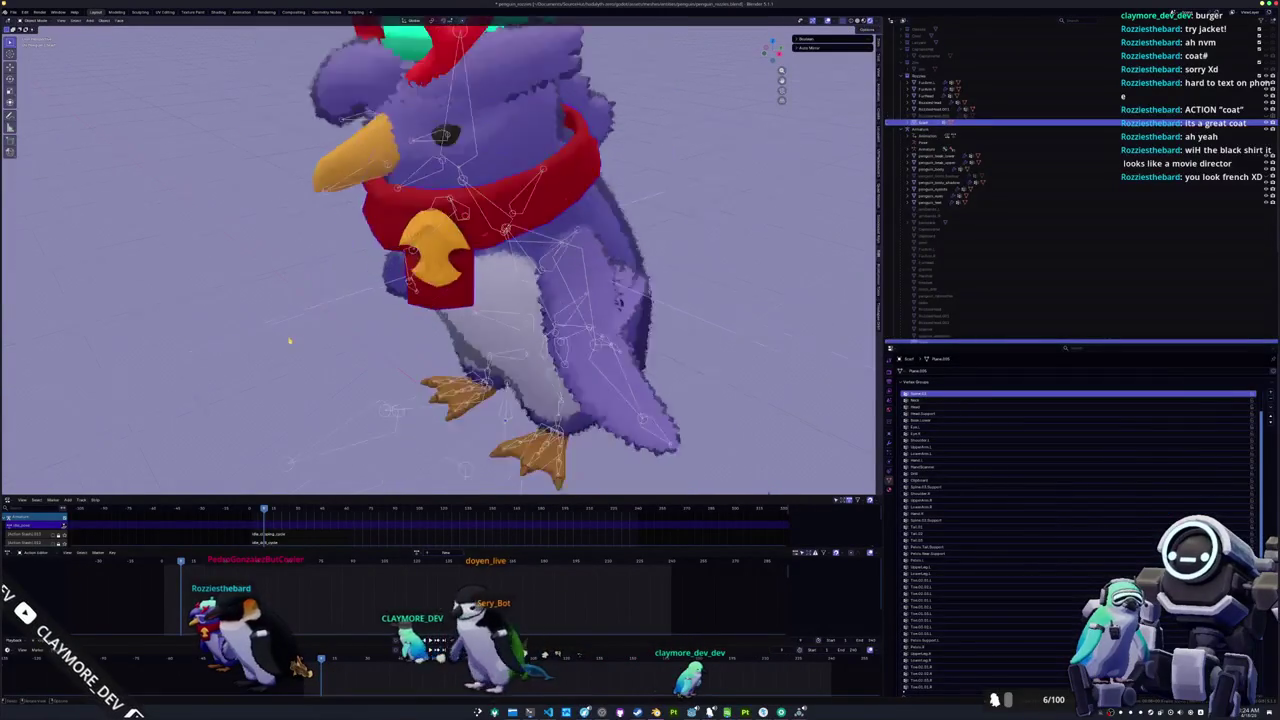
Export the penguin rig as glTF 2.0, overwriting the existing penguin file
{"action": "left_click", "coordinate": [380, 378]}
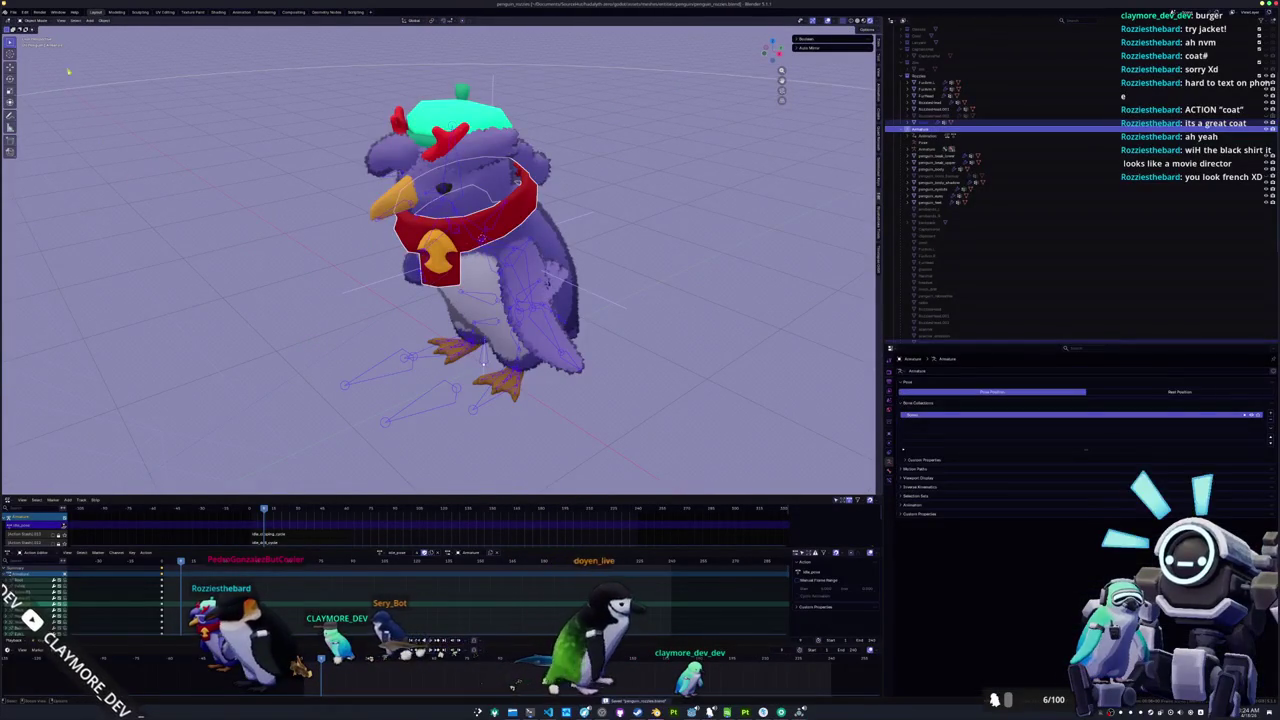
{"action": "left_click", "coordinate": [13, 12]}
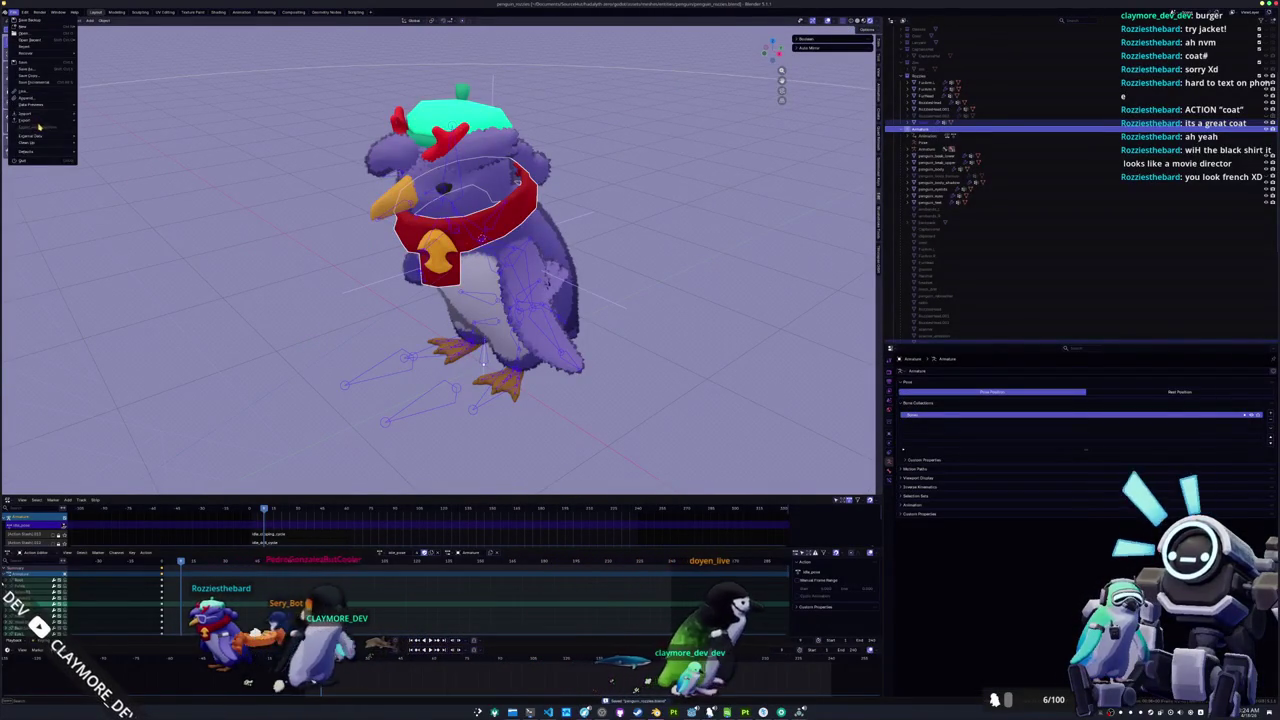
{"action": "mouse_move", "coordinate": [41, 122]}
{"action": "left_click", "coordinate": [108, 180]}
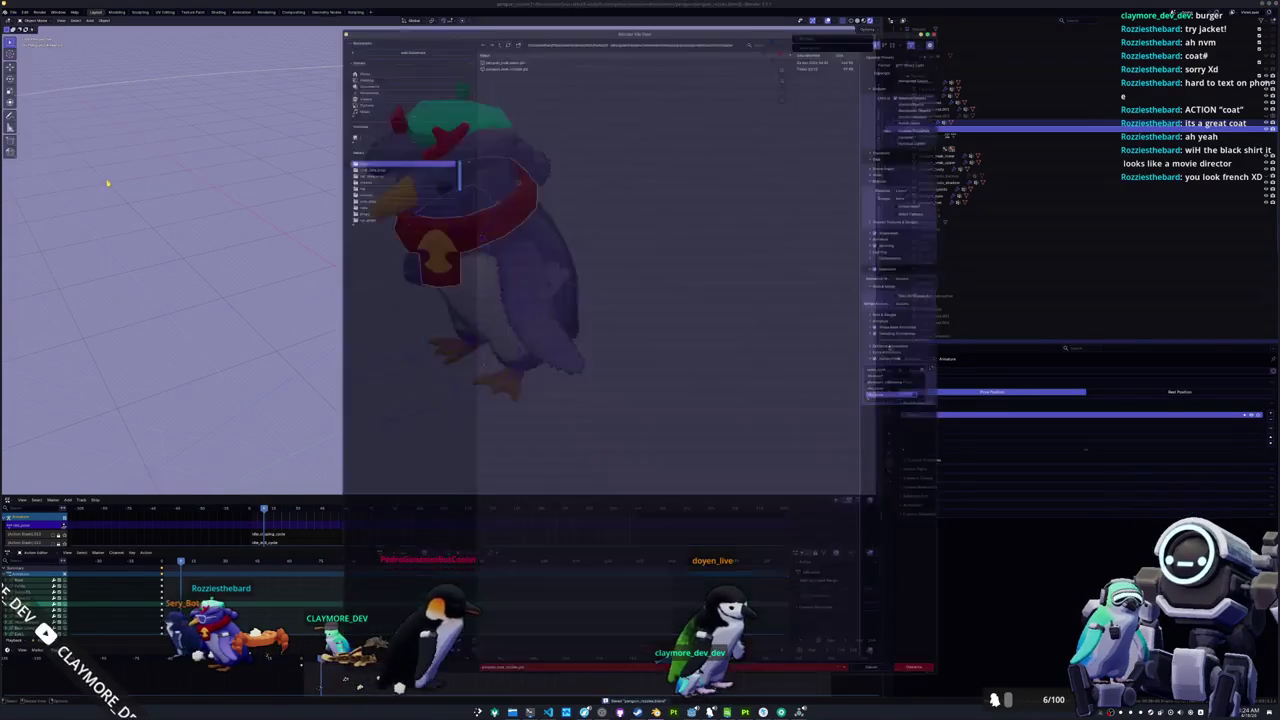
{"action": "left_click", "coordinate": [499, 51]}
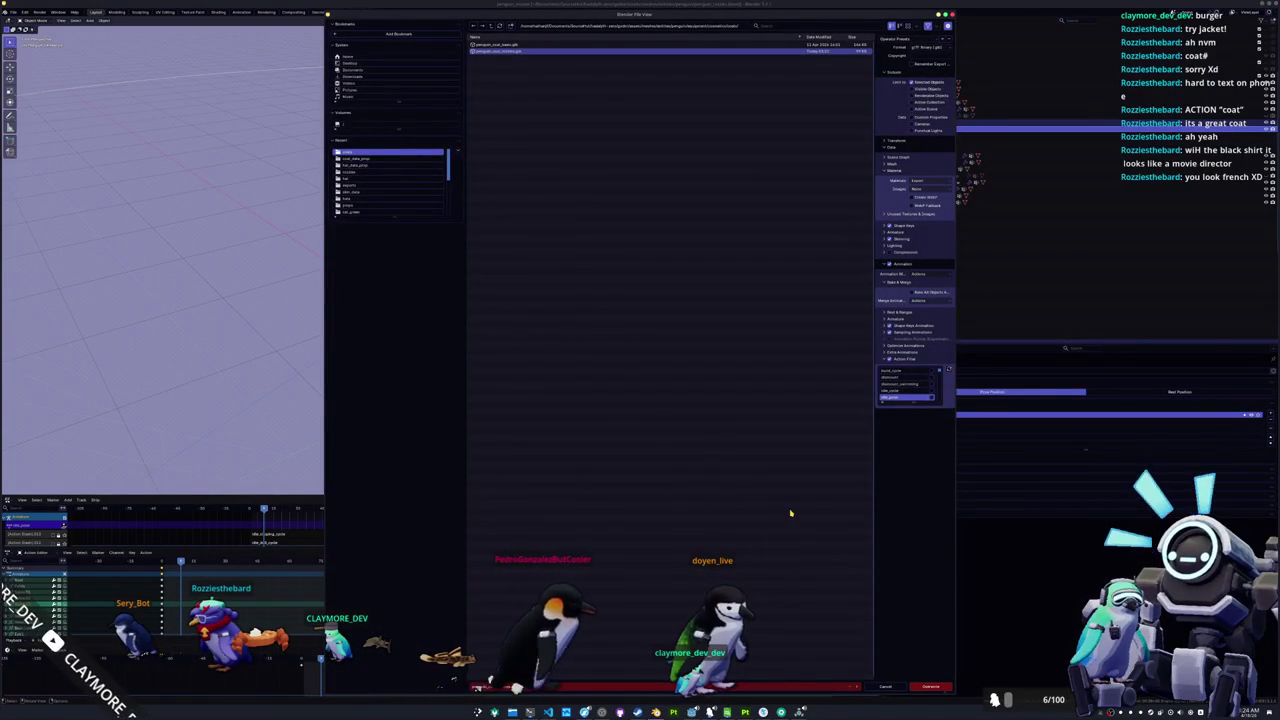
{"action": "left_click", "coordinate": [930, 688]}
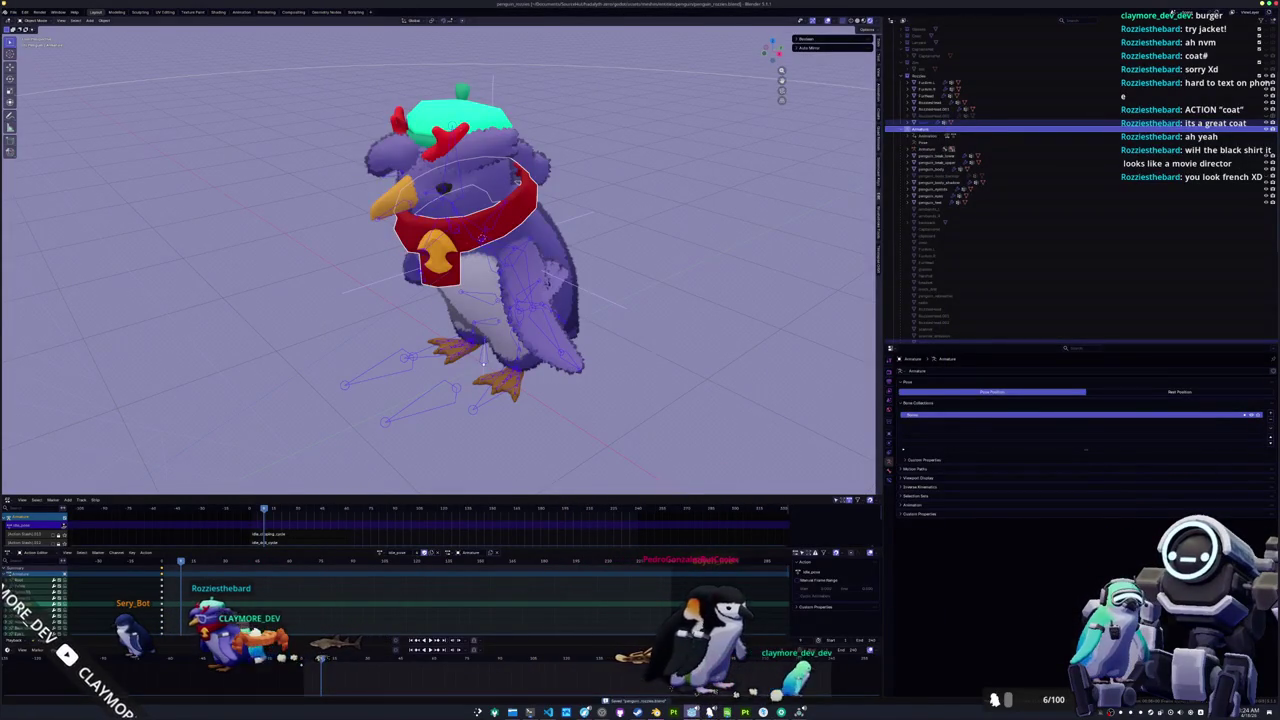
{"action": "key", "text": "alt+Tab"}
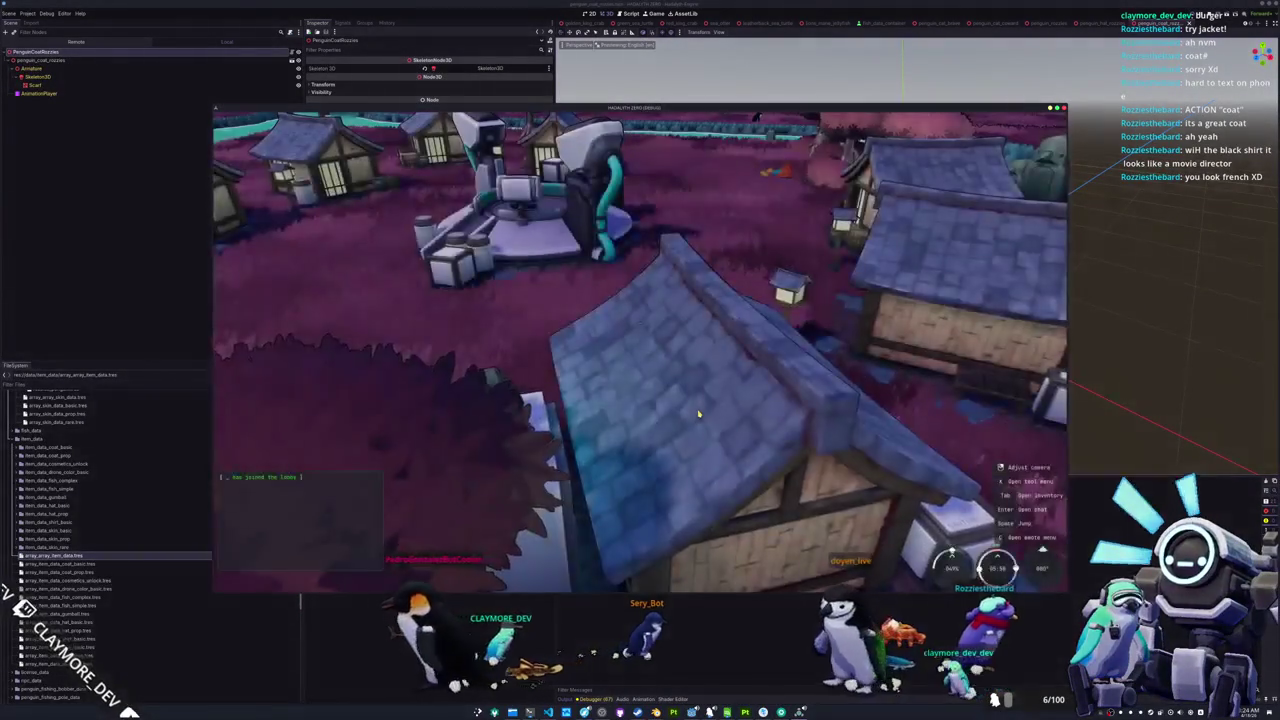
Walk the scarfed penguin across the grass, past the machine, to the blue-roofed house
{"action": "key", "text": "w"}
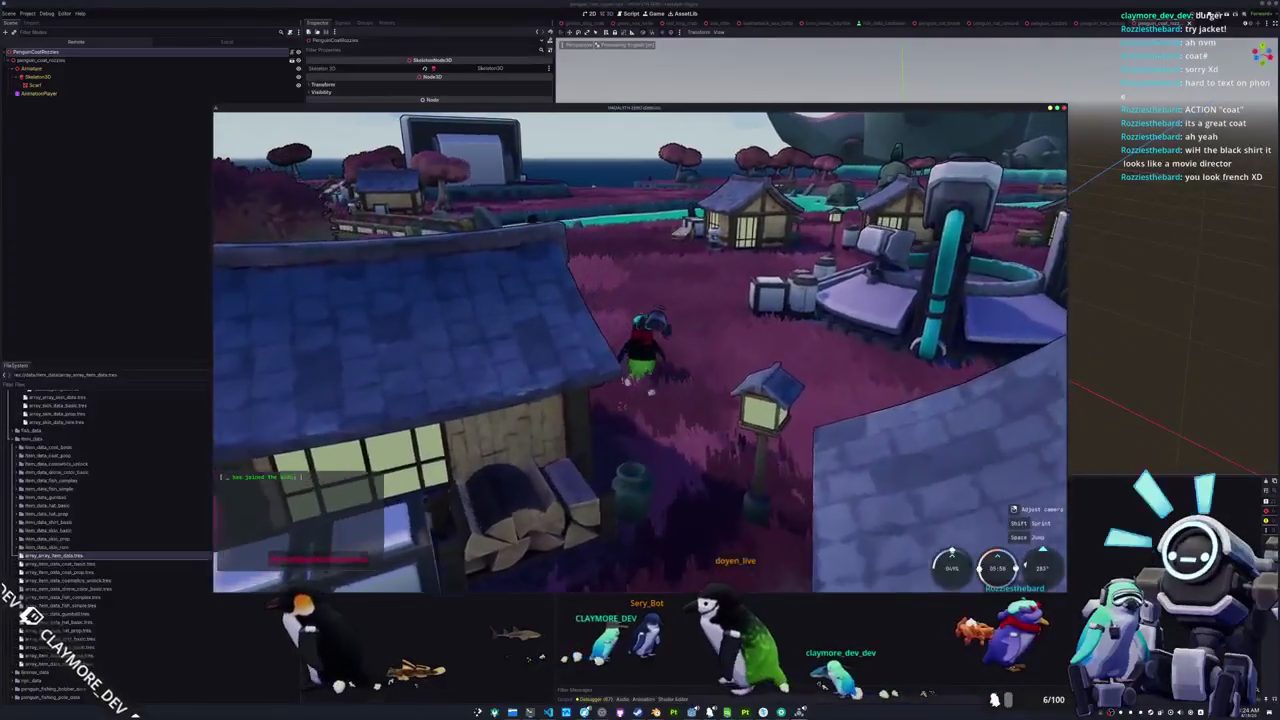
{"action": "key", "text": "w"}
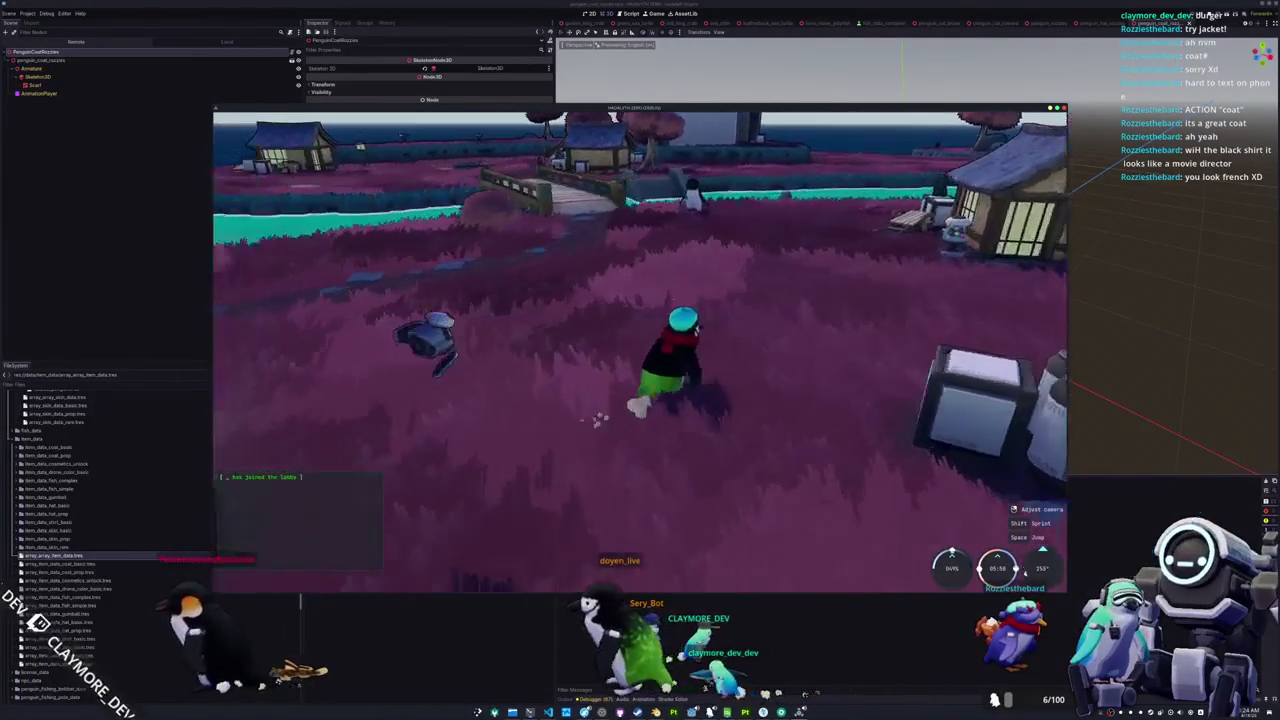
{"action": "key", "text": "w"}
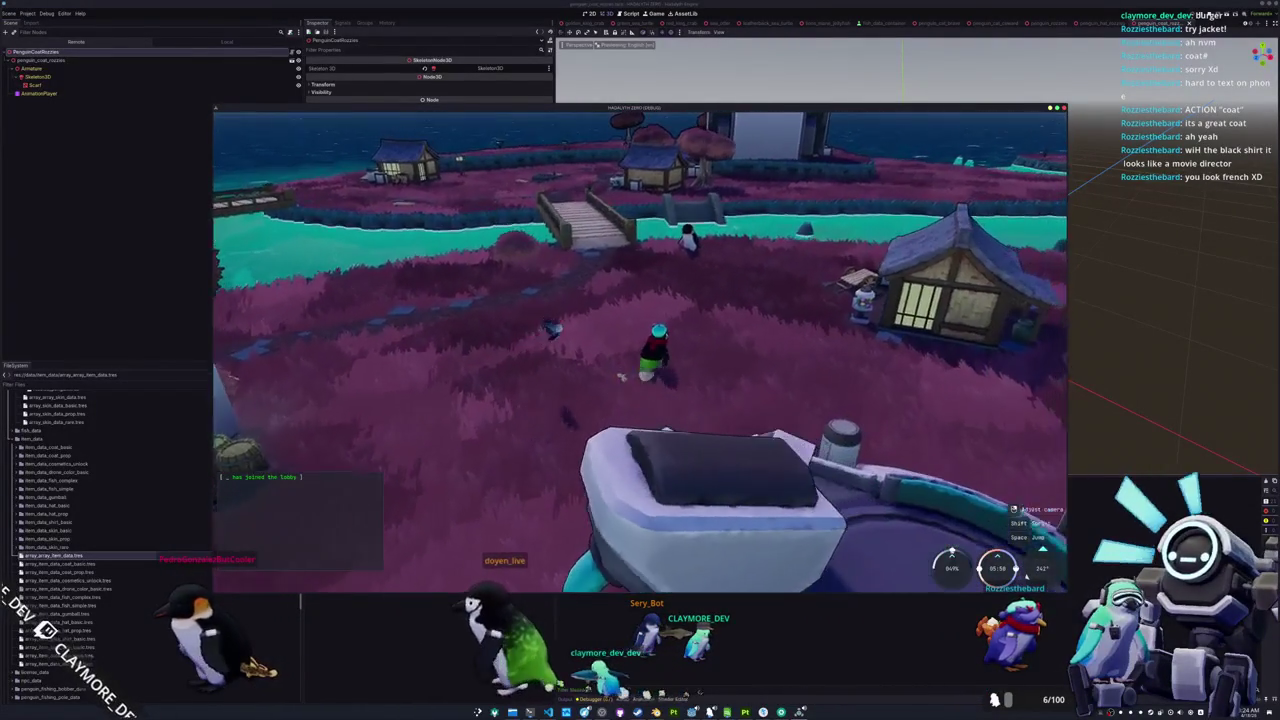
{"action": "key", "text": "w"}
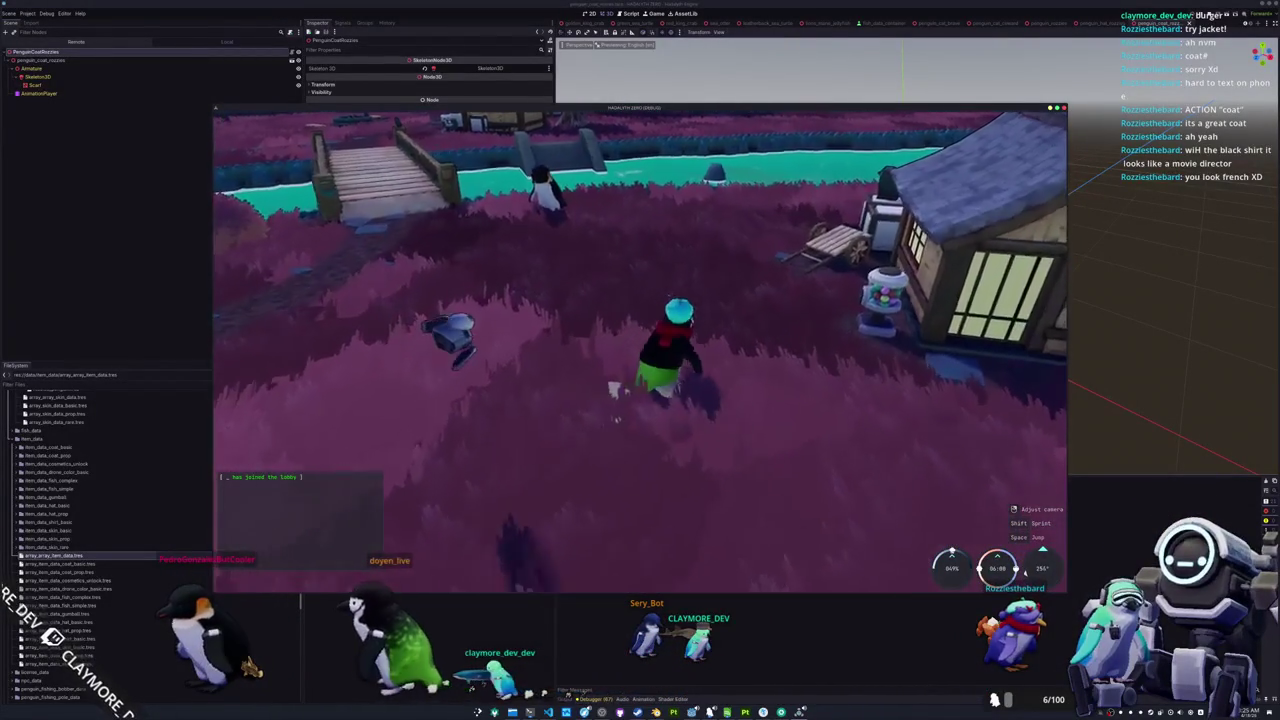
{"action": "key", "text": "w"}
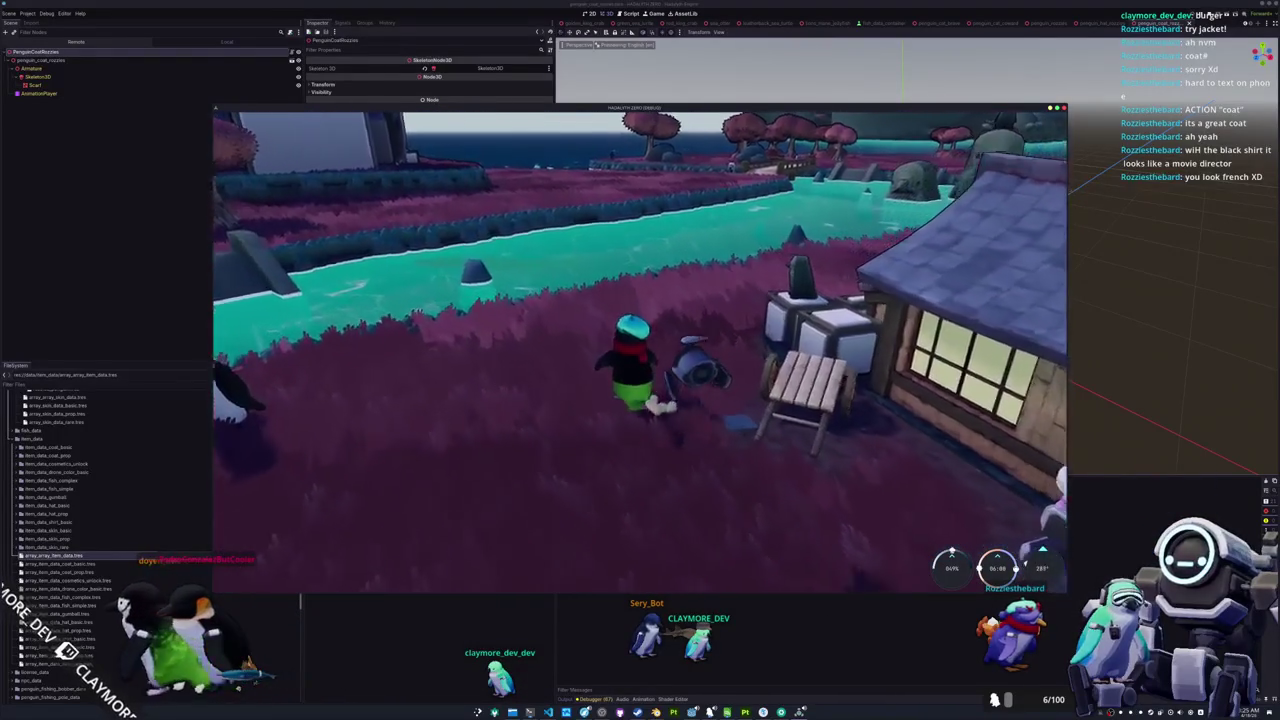
{"action": "key", "text": "Tab"}
Give the penguin a purple skin with no shirt, then frame a screenshot around the preview
{"action": "left_click", "coordinate": [679, 124]}
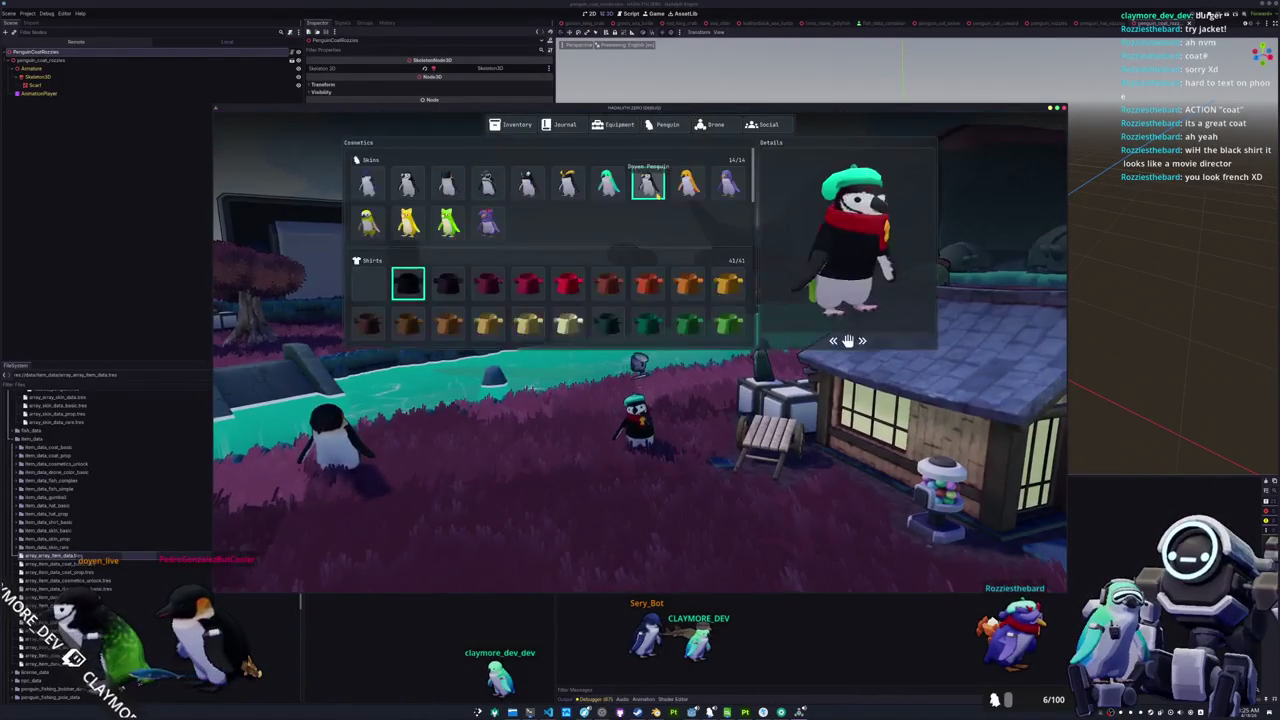
{"action": "left_click", "coordinate": [567, 182]}
{"action": "left_click", "coordinate": [687, 182]}
{"action": "left_click", "coordinate": [727, 182]}
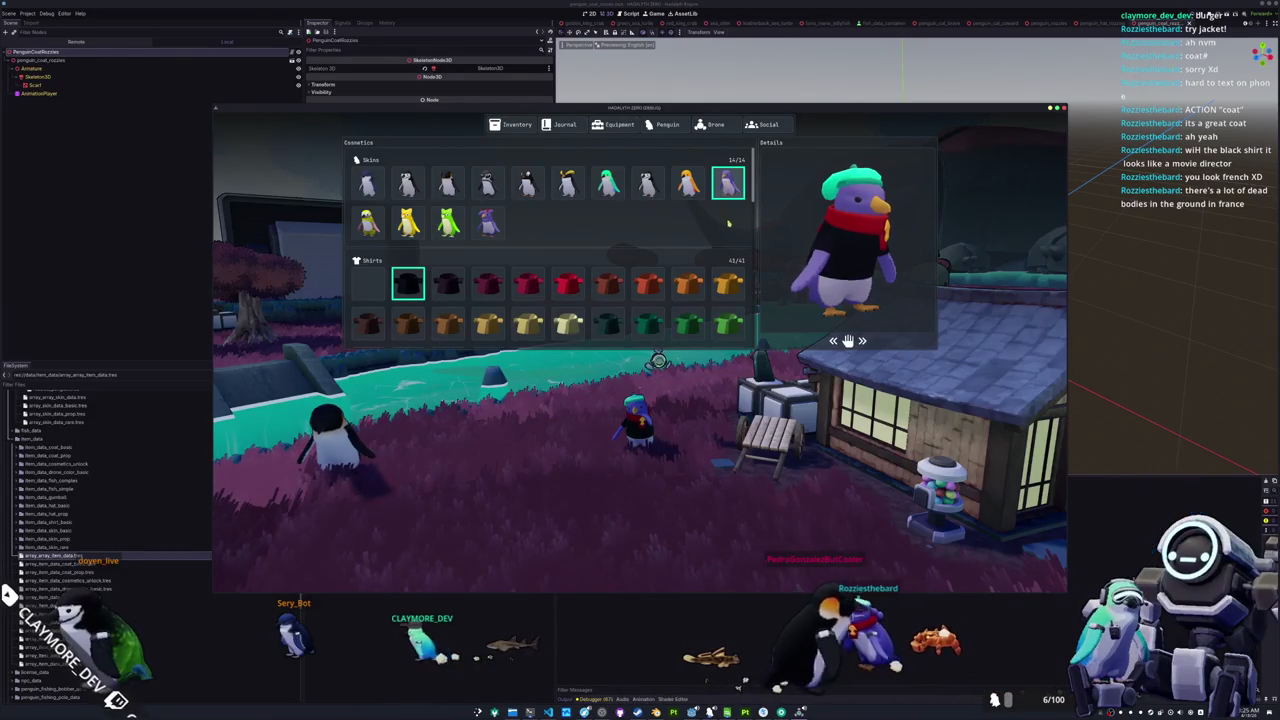
{"action": "left_click", "coordinate": [377, 285]}
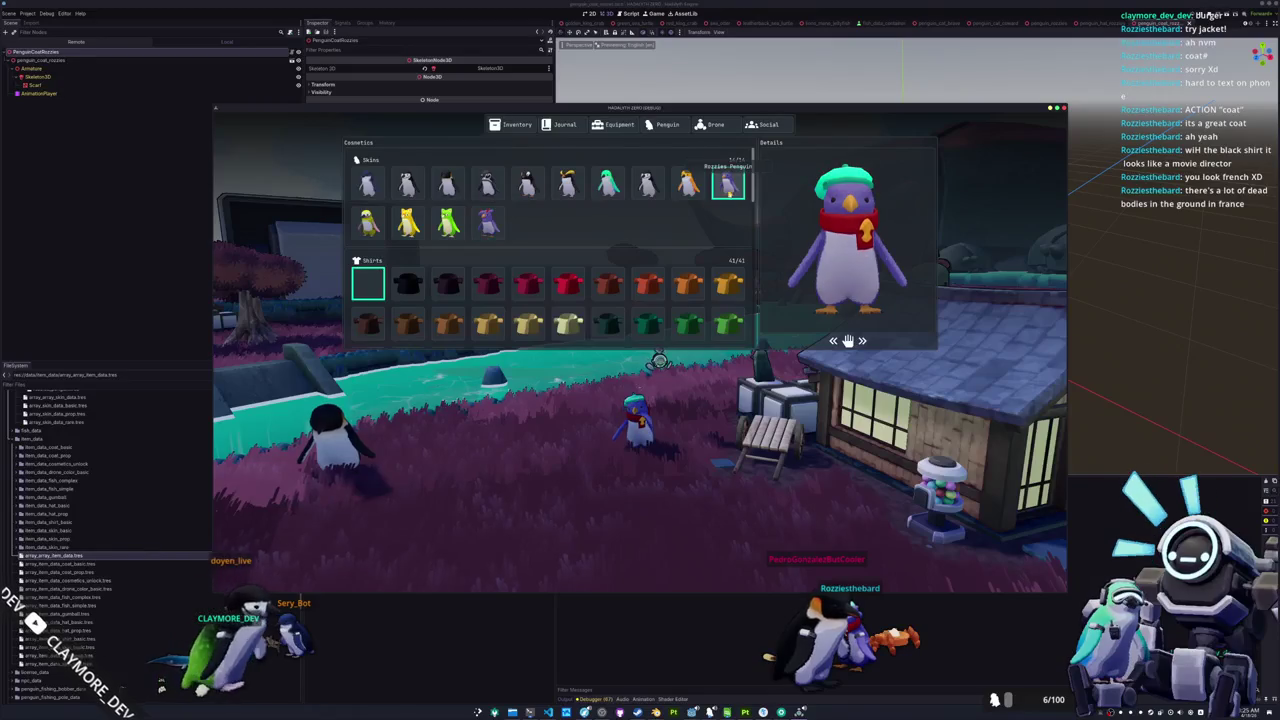
{"action": "left_click", "coordinate": [727, 183]}
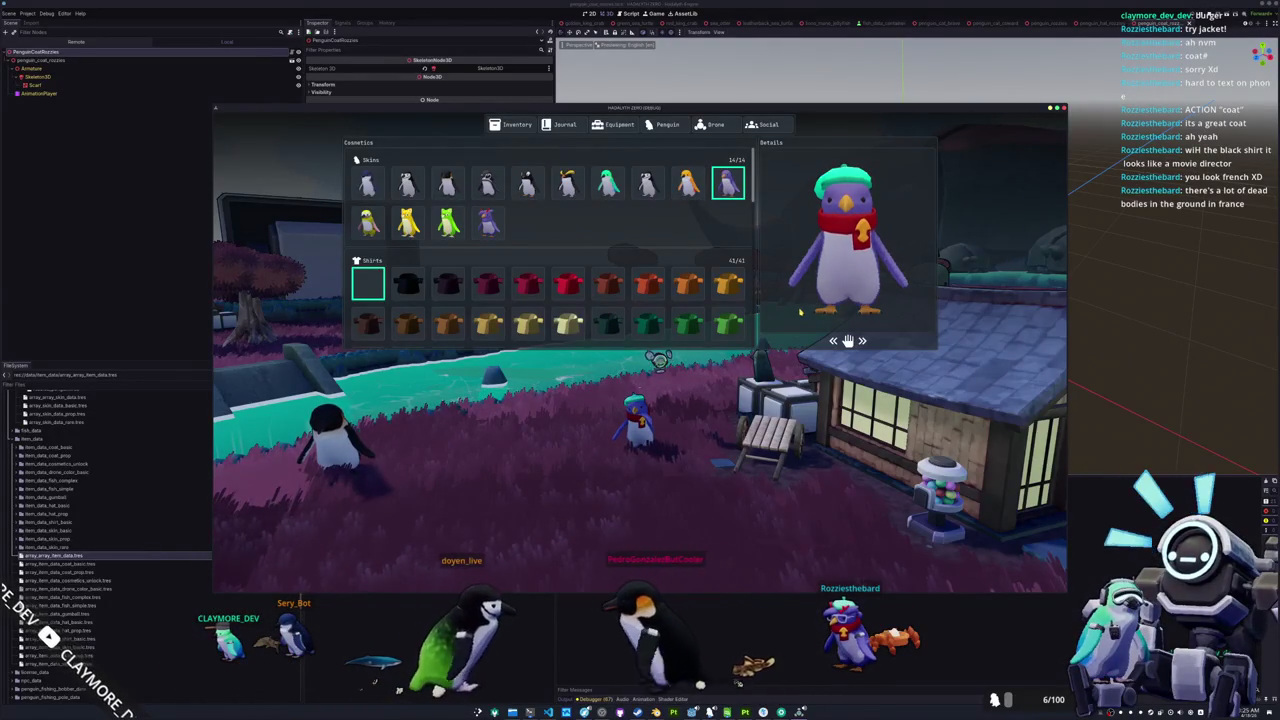
{"action": "key", "text": "Print"}
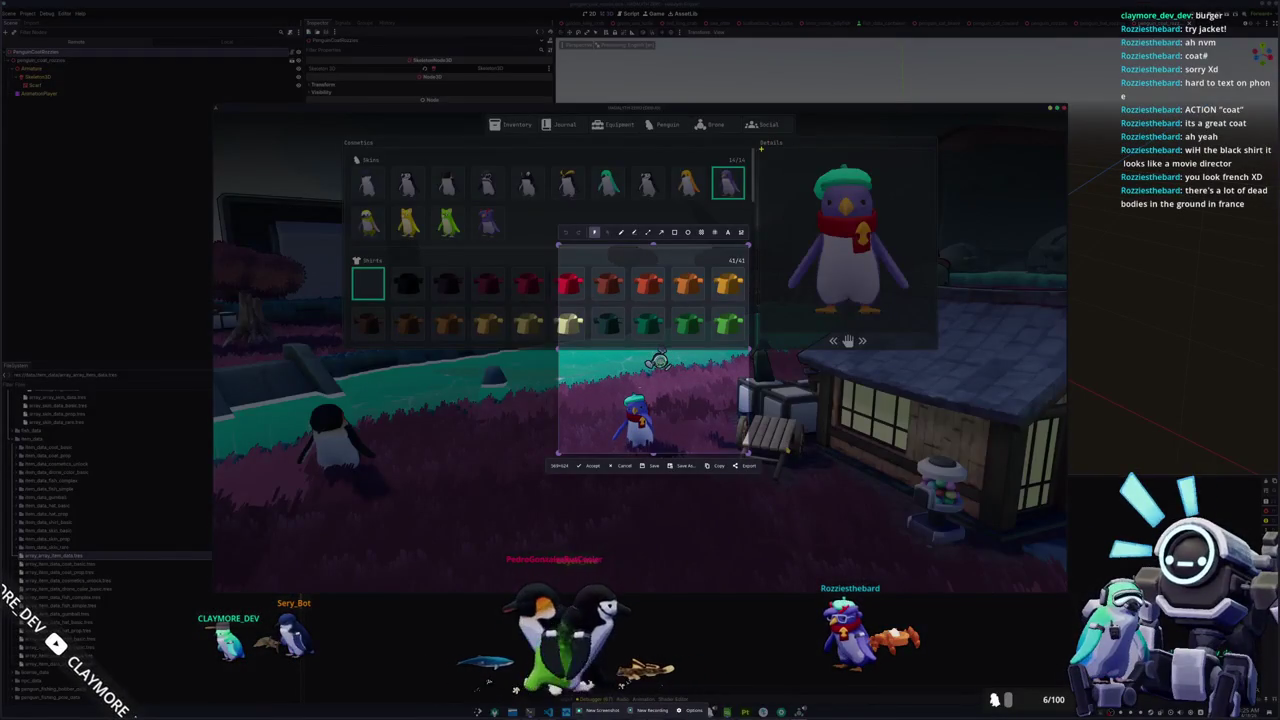
{"action": "left_click_drag", "start_coordinate": [761, 148], "coordinate": [934, 331]}
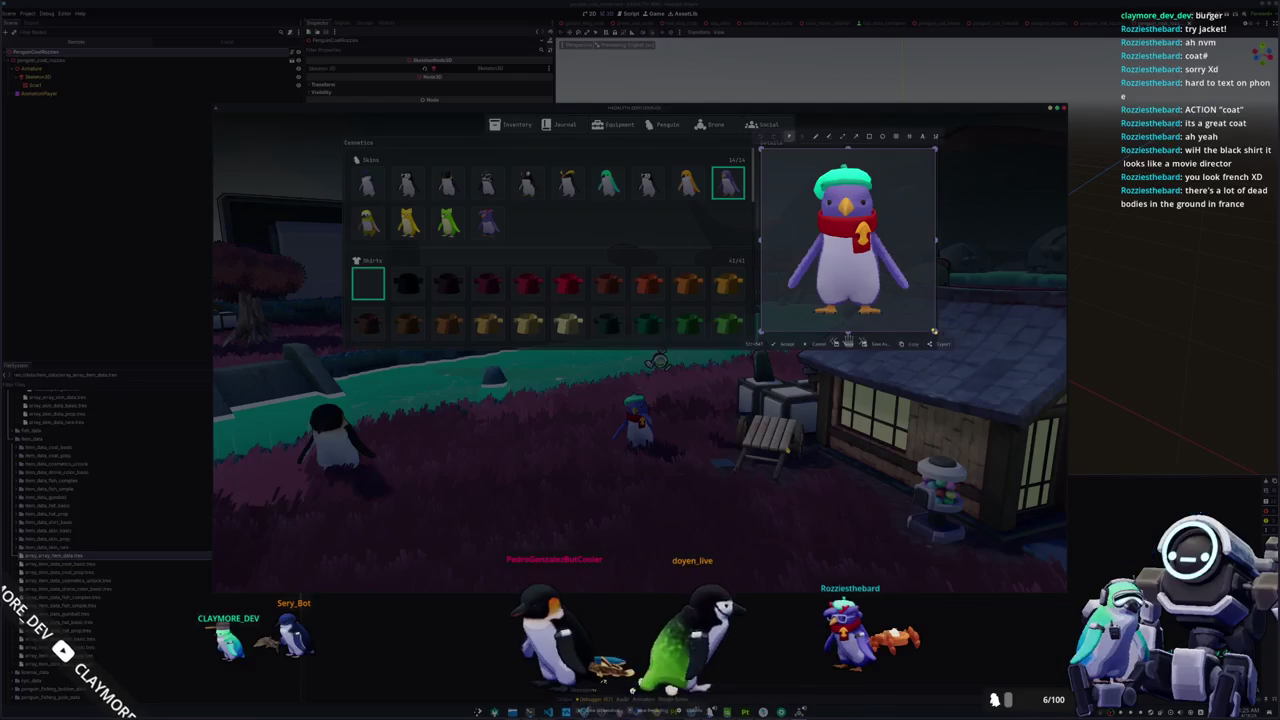
Accept the penguin-preview screenshot to the clipboard and return to the game
{"action": "left_click", "coordinate": [848, 341]}
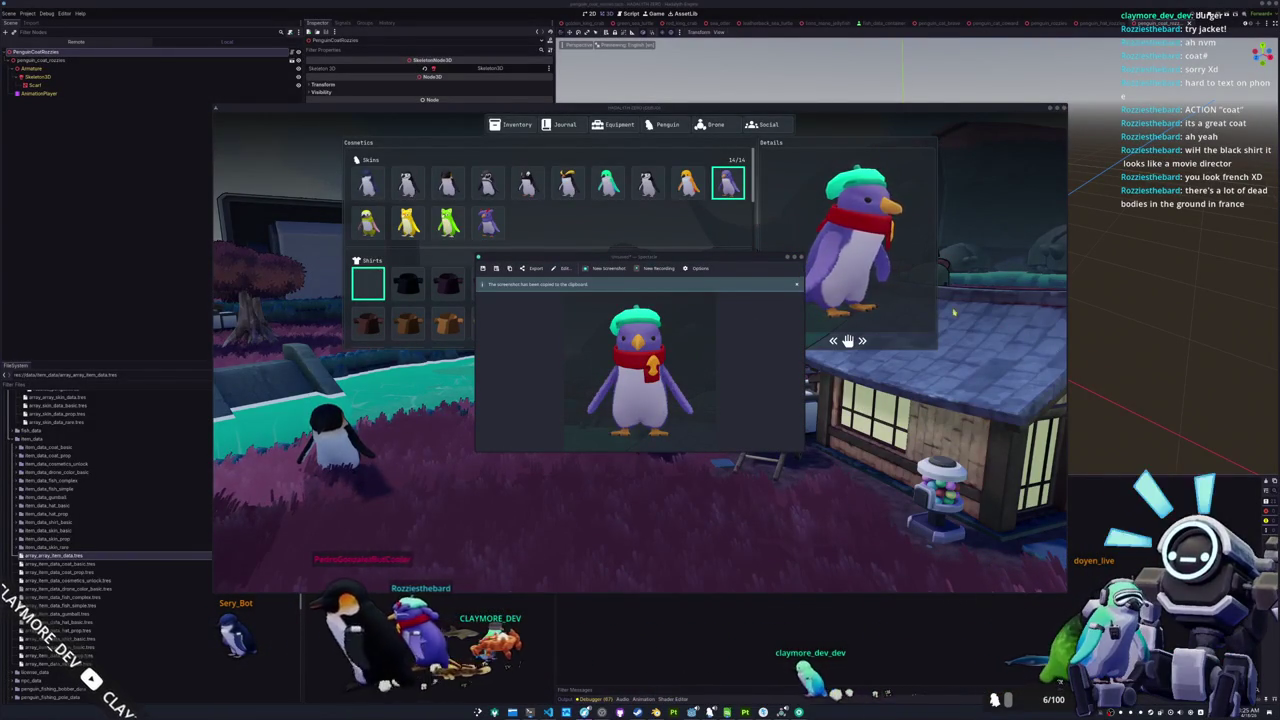
{"action": "left_click", "coordinate": [860, 295]}
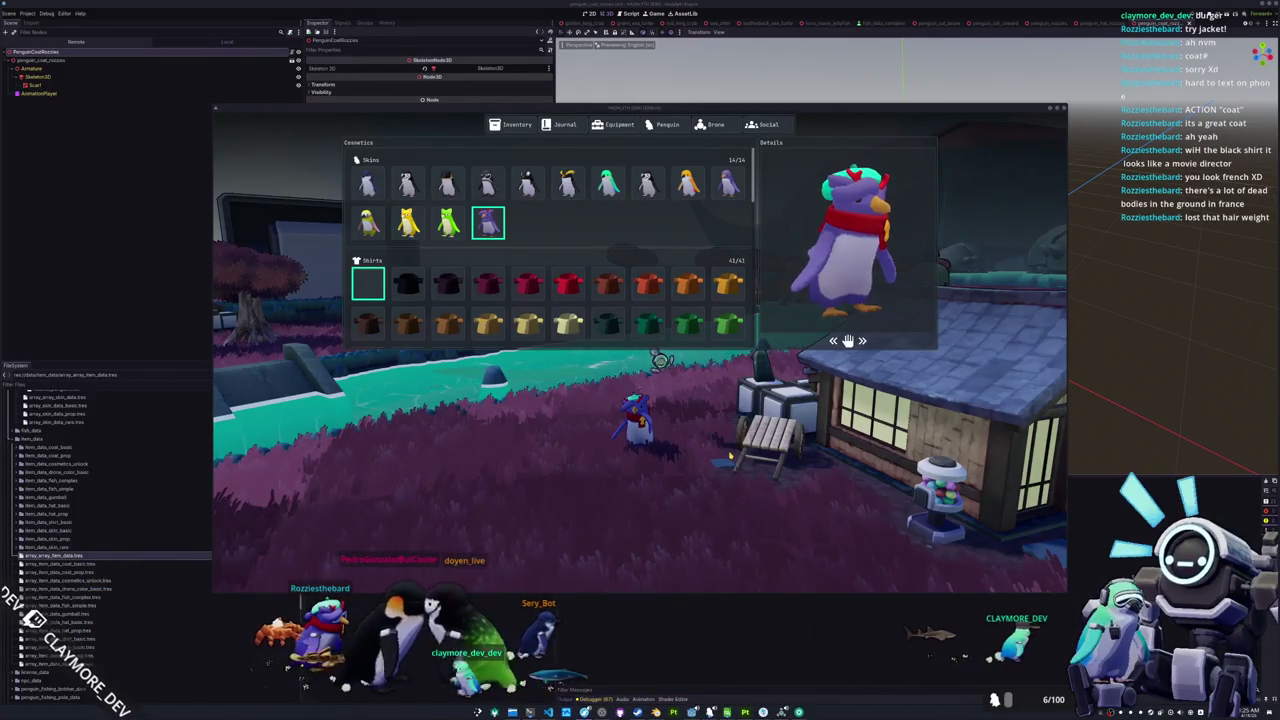
Resume play and walk the penguin along the riverbank toward the statues
{"action": "key", "text": "Escape"}
{"action": "key", "text": "w"}
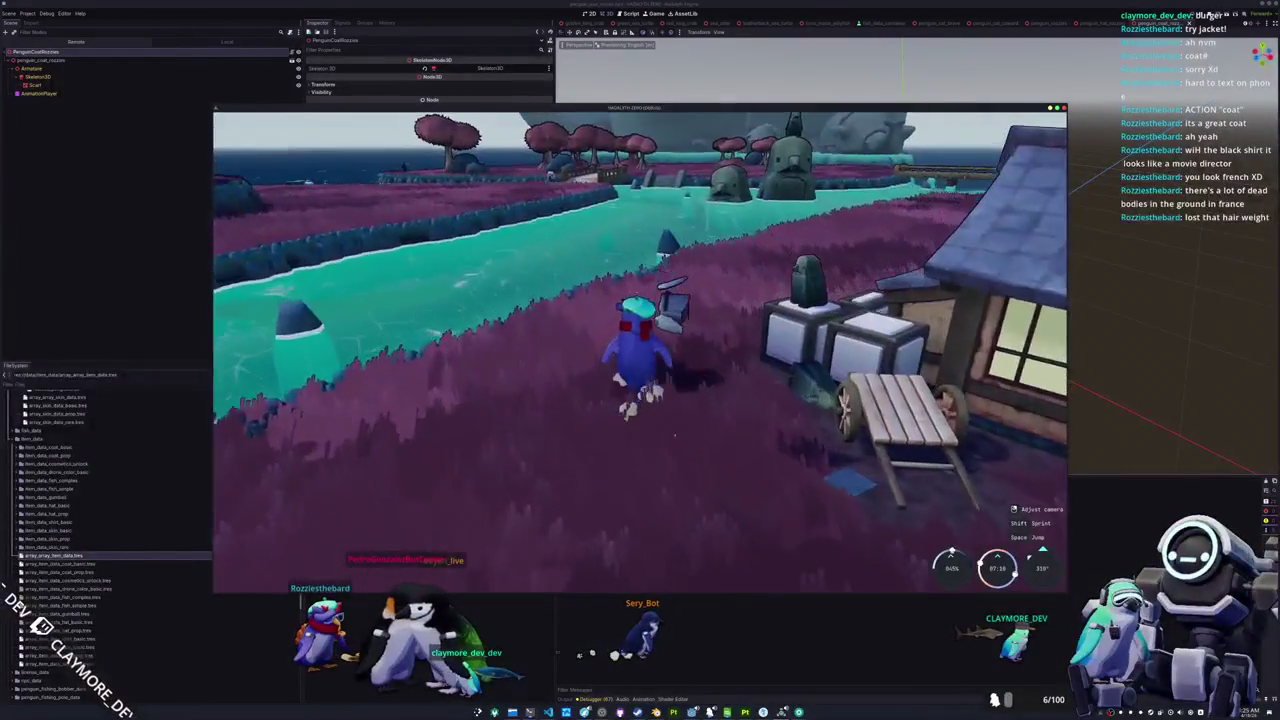
{"action": "key", "text": "a"}
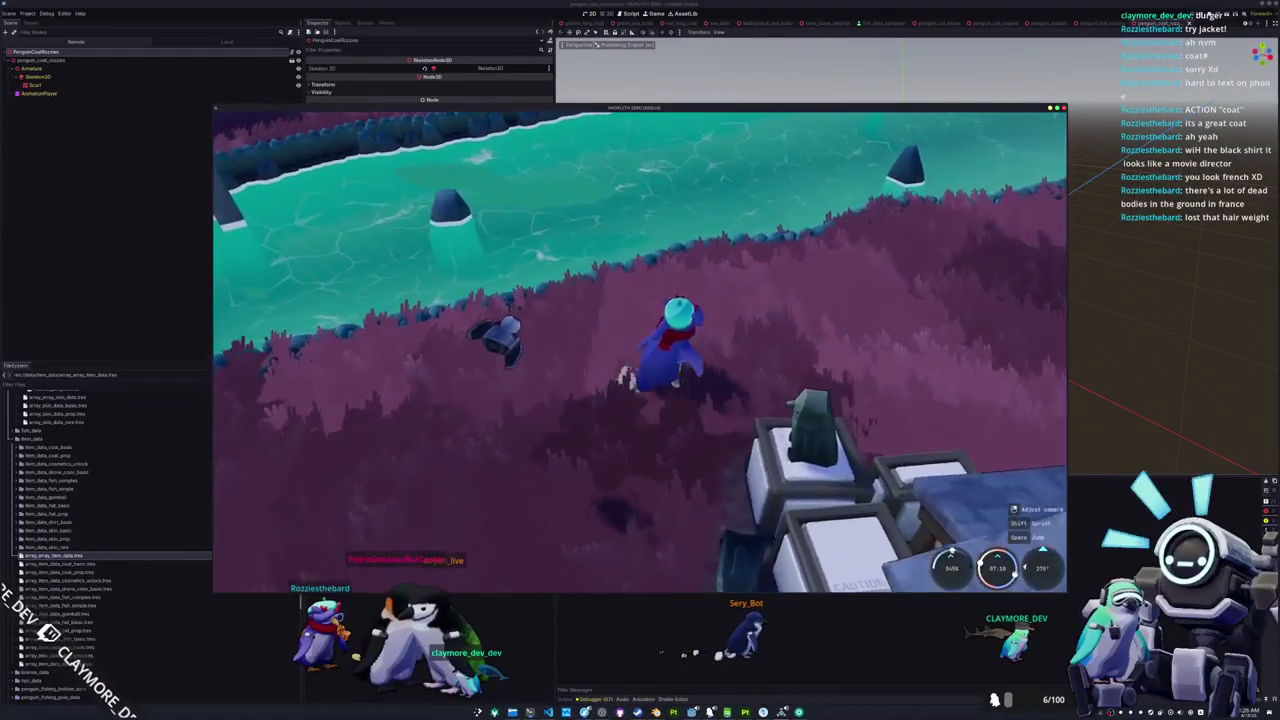
{"action": "key", "text": "d"}
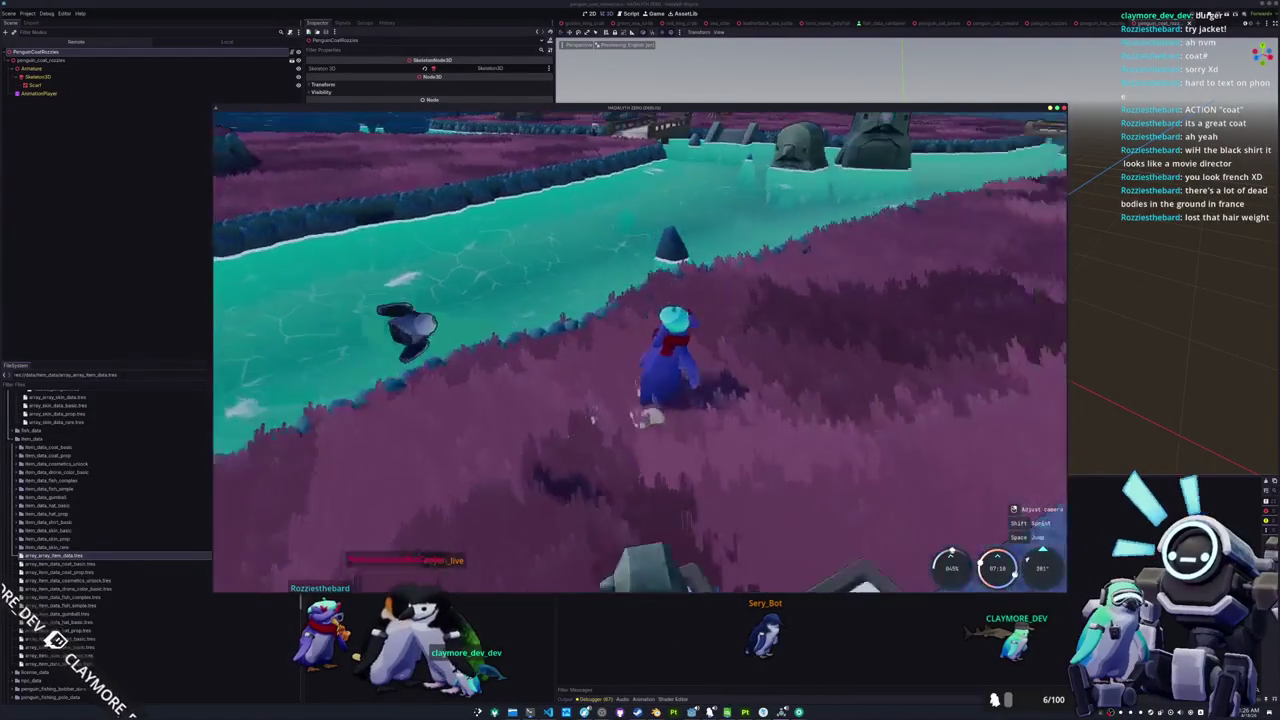
{"action": "key", "text": "d"}
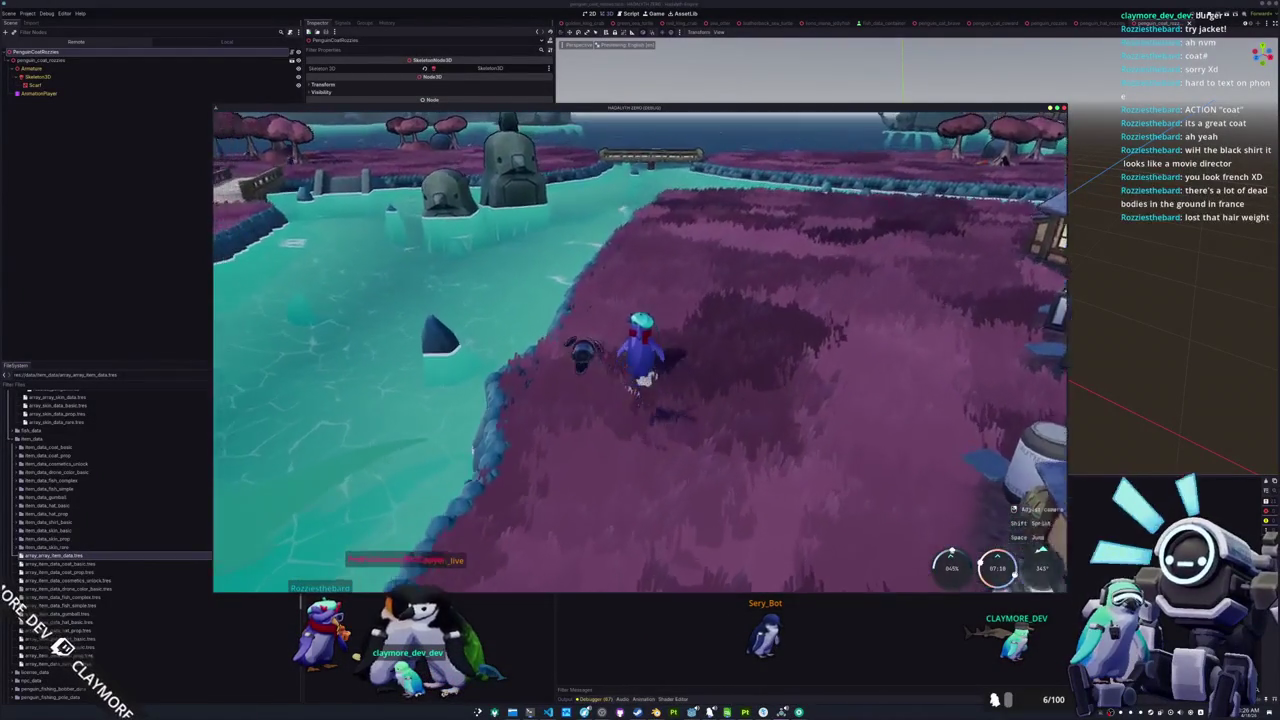
{"action": "key", "text": "a"}
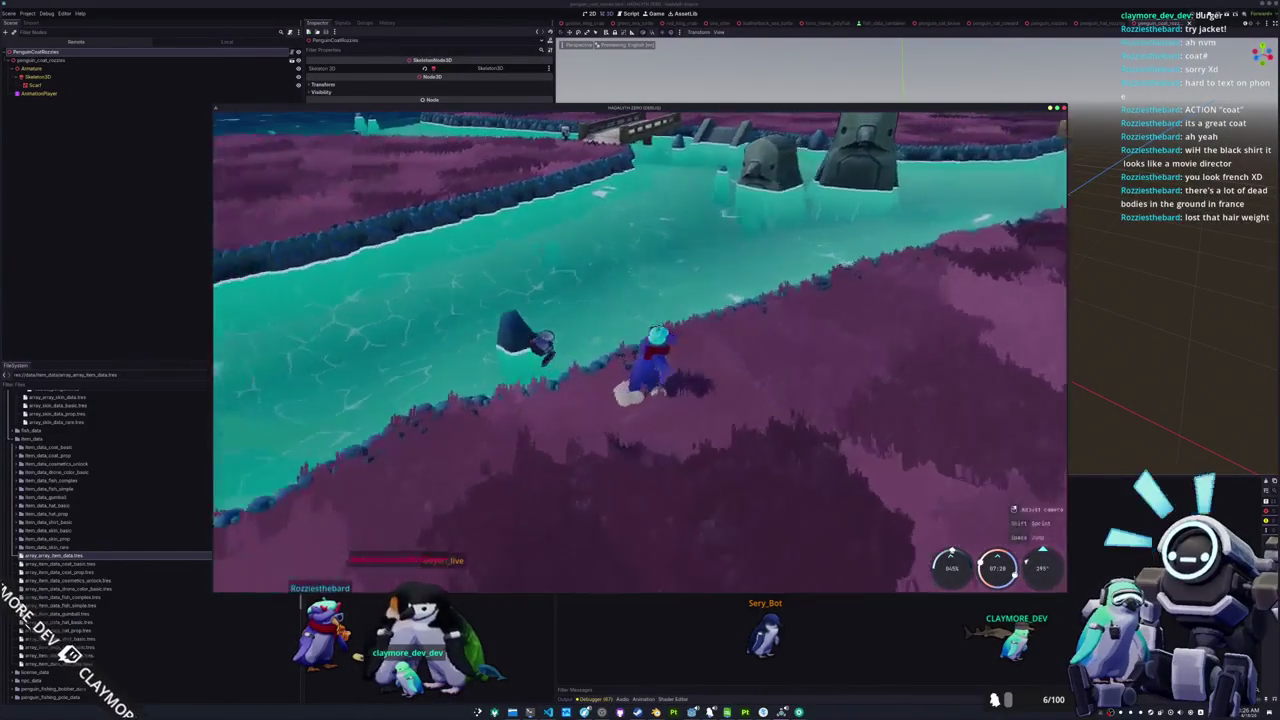
{"action": "key", "text": "a"}
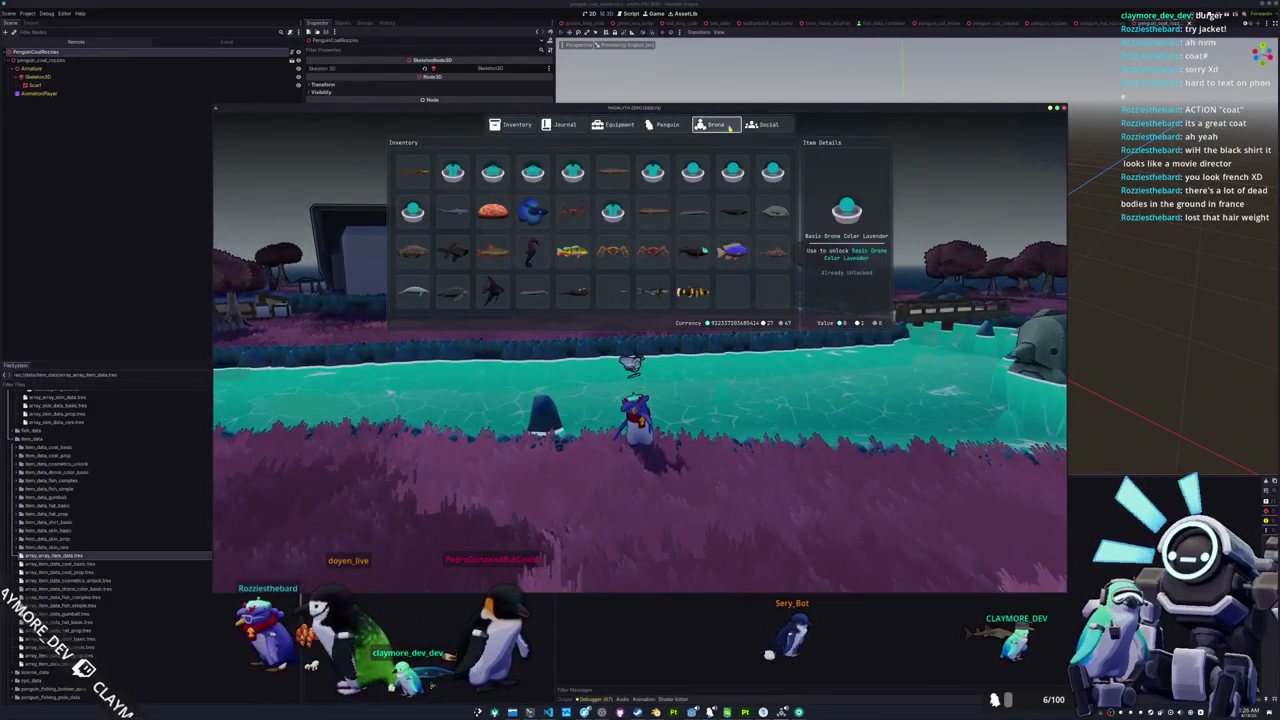
Close the inventory and walk the green penguin into the river near the bridge
{"action": "key", "text": "Tab"}
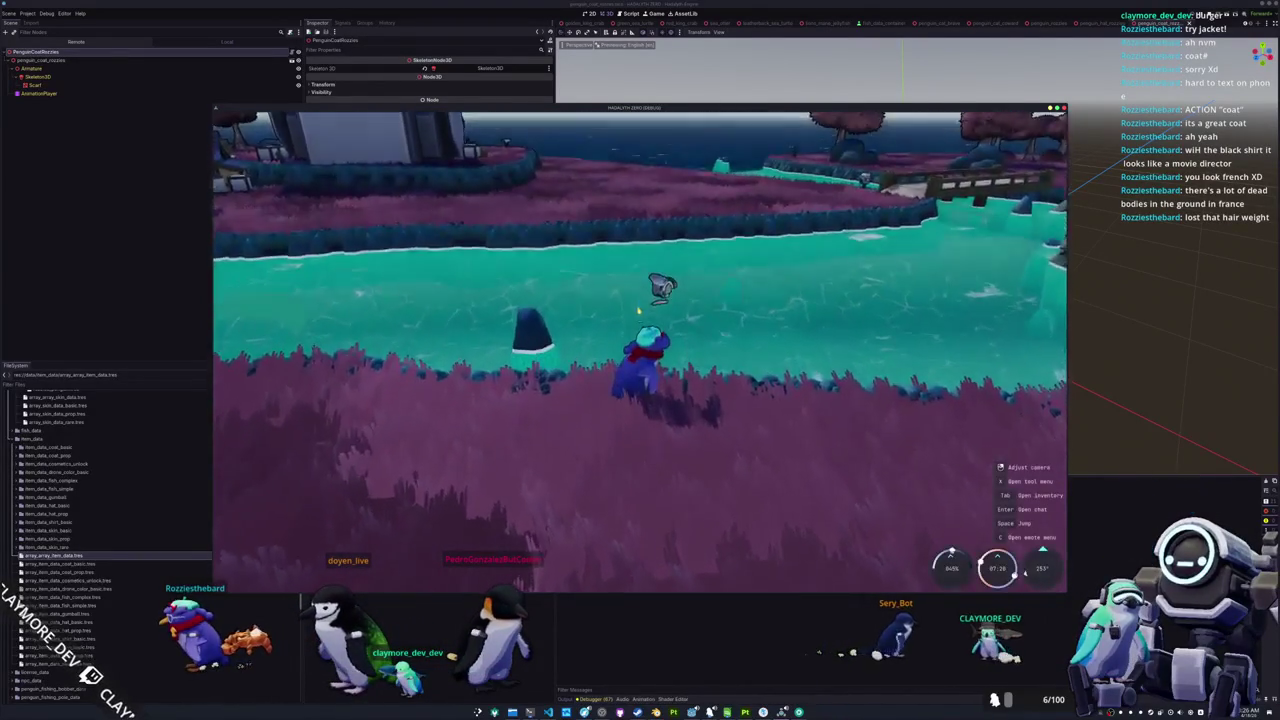
{"action": "key", "text": "a"}
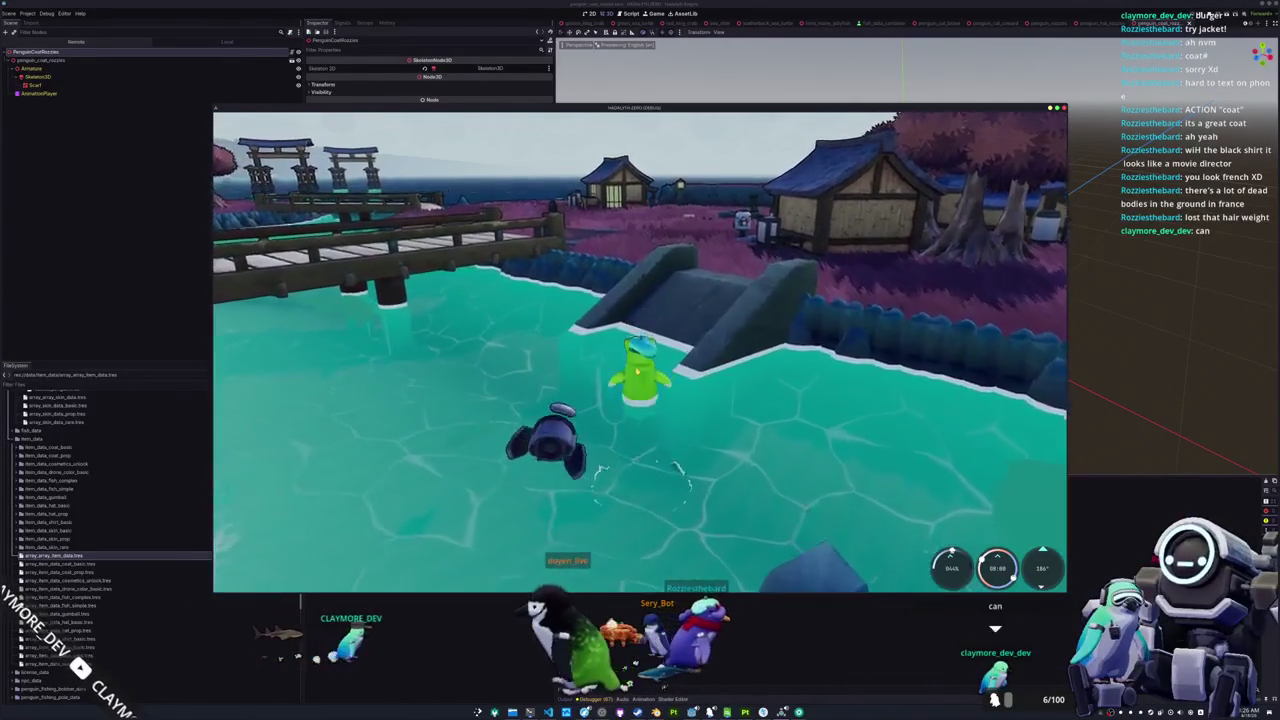
Walk the penguin up the ramp onto the grass past the bridge, then open the fish Journal
{"action": "key", "text": "w"}
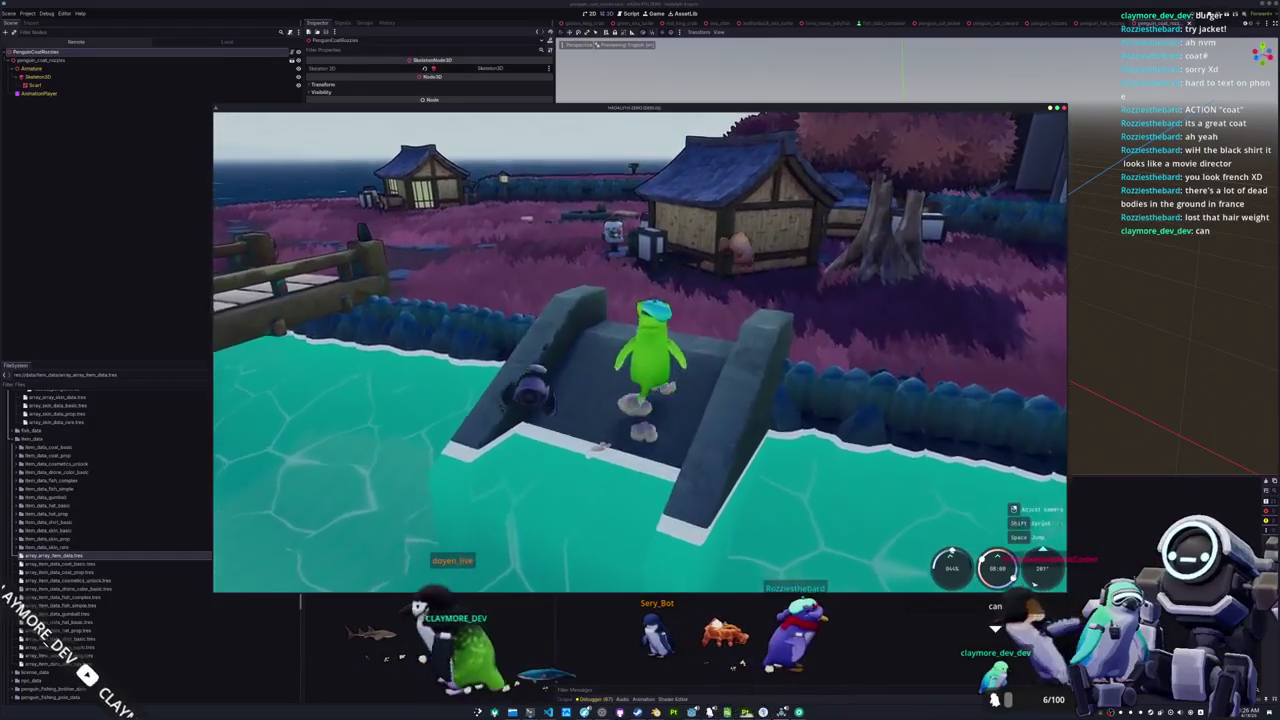
{"action": "key", "text": "w"}
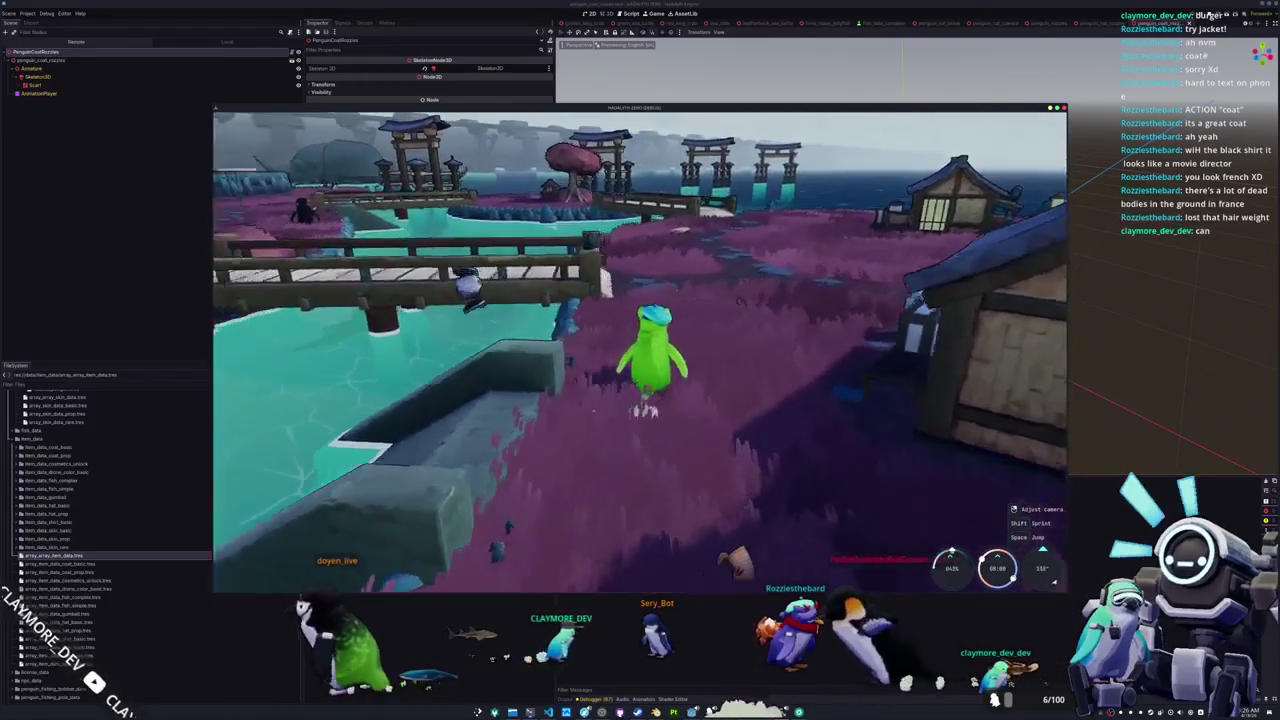
{"action": "key", "text": "w"}
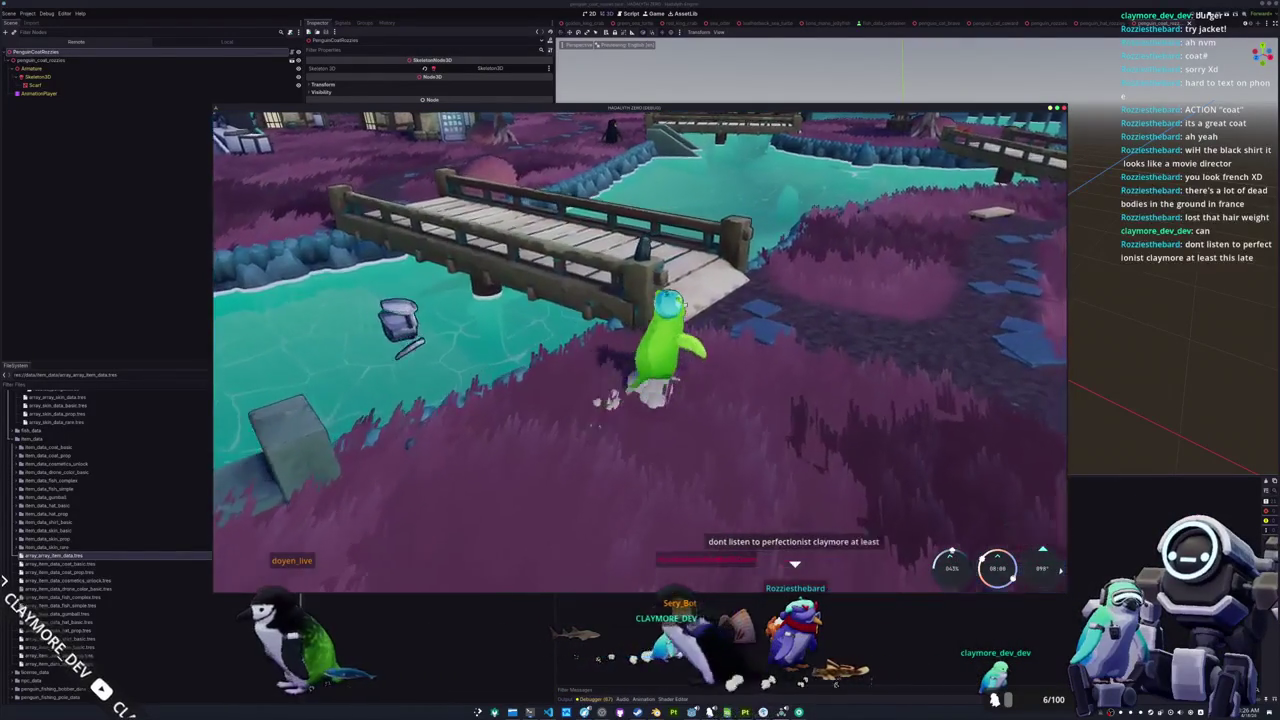
{"action": "key", "text": "w"}
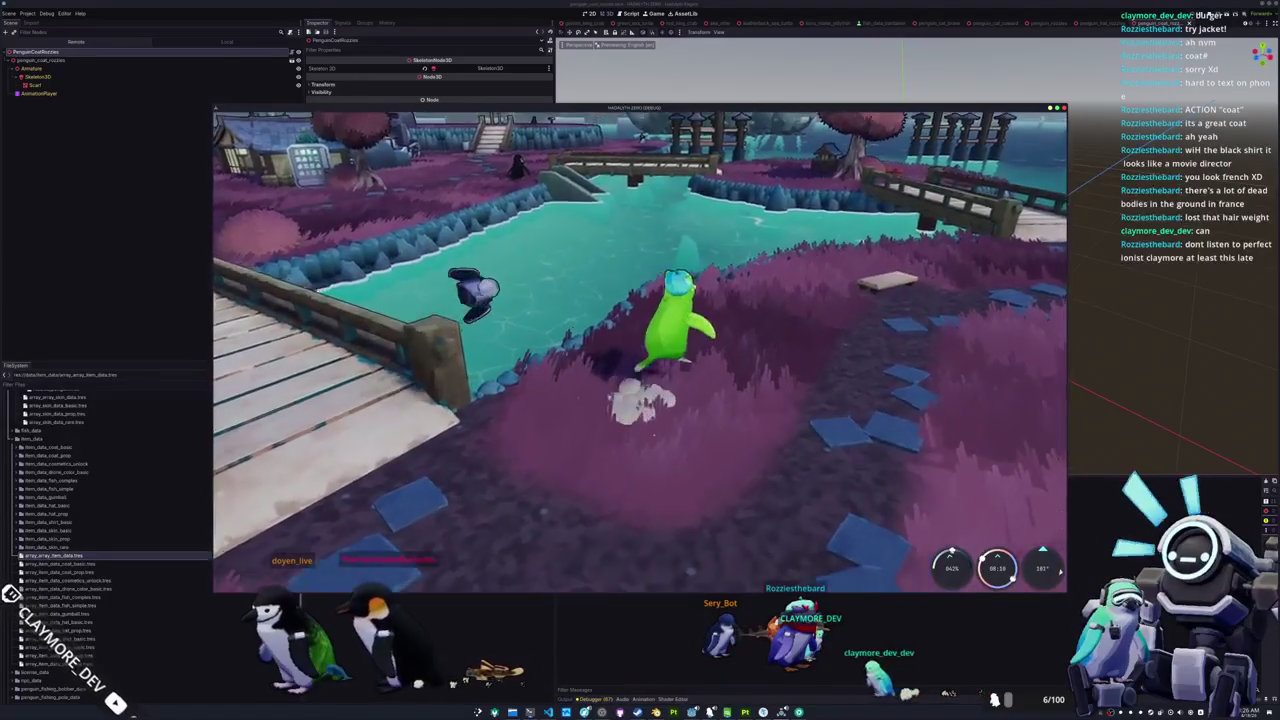
{"action": "key", "text": "w"}
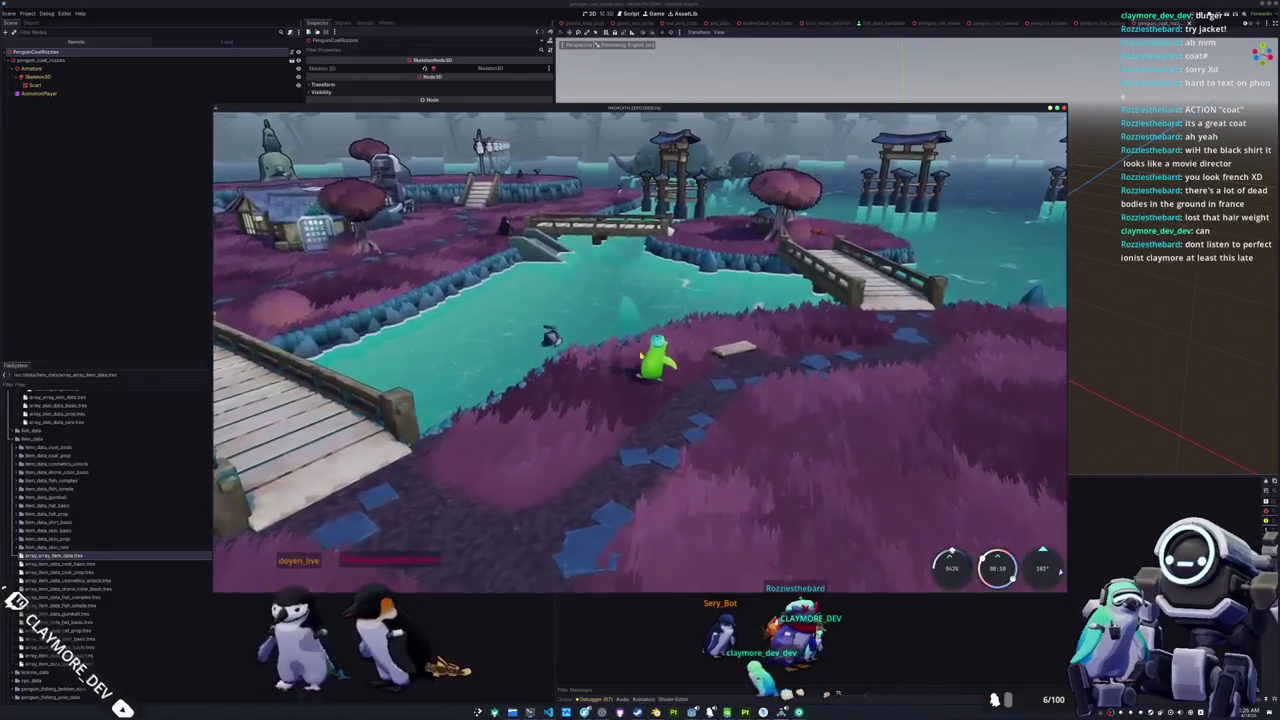
{"action": "key", "text": "Tab"}
{"action": "left_click", "coordinate": [560, 124]}
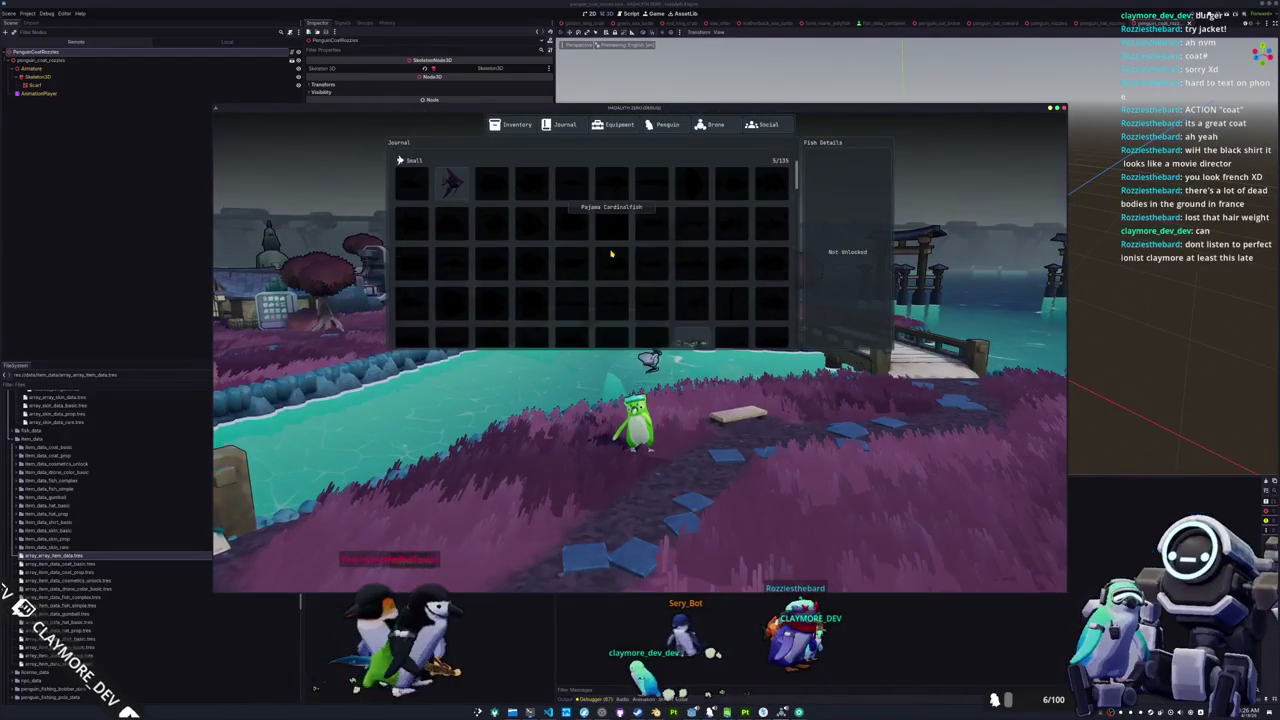
{"action": "scroll", "coordinate": [611, 260], "scroll_direction": "down", "scroll_amount": 2}
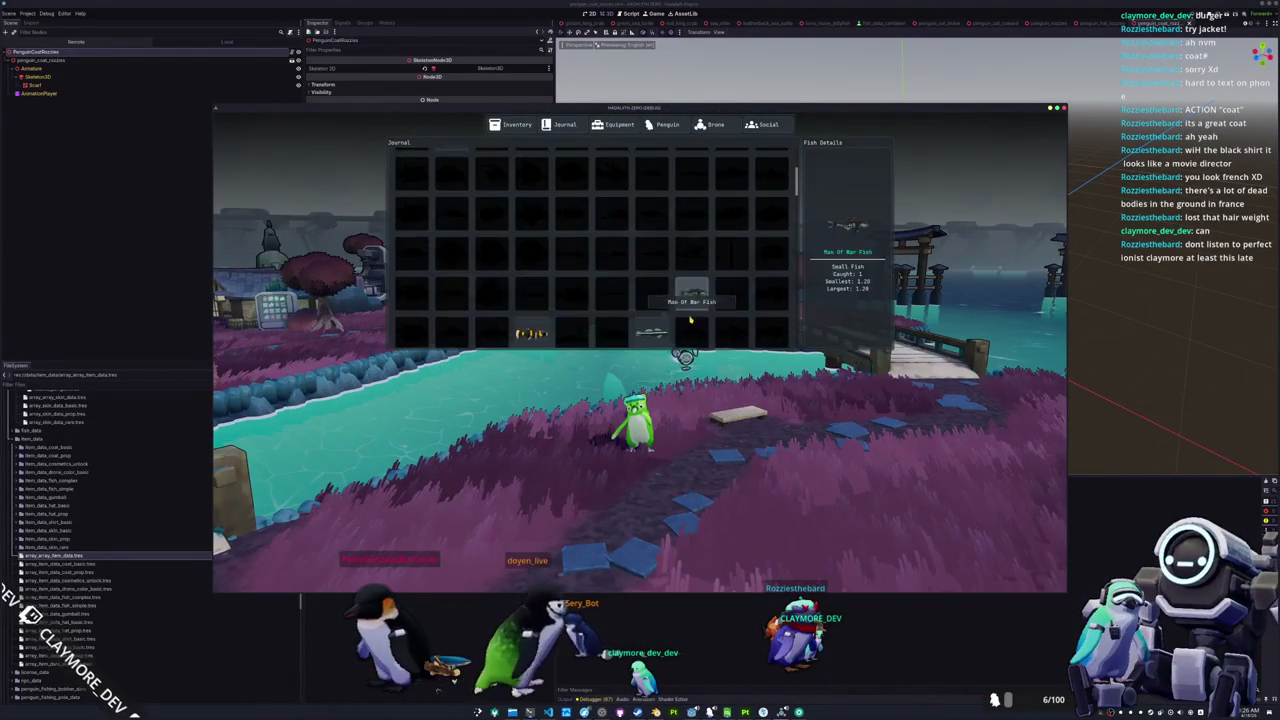
{"action": "scroll", "coordinate": [600, 290], "scroll_direction": "down", "scroll_amount": 1}
{"action": "scroll", "coordinate": [530, 290], "scroll_direction": "down", "scroll_amount": 2}
{"action": "scroll", "coordinate": [530, 290], "scroll_direction": "up", "scroll_amount": 2}
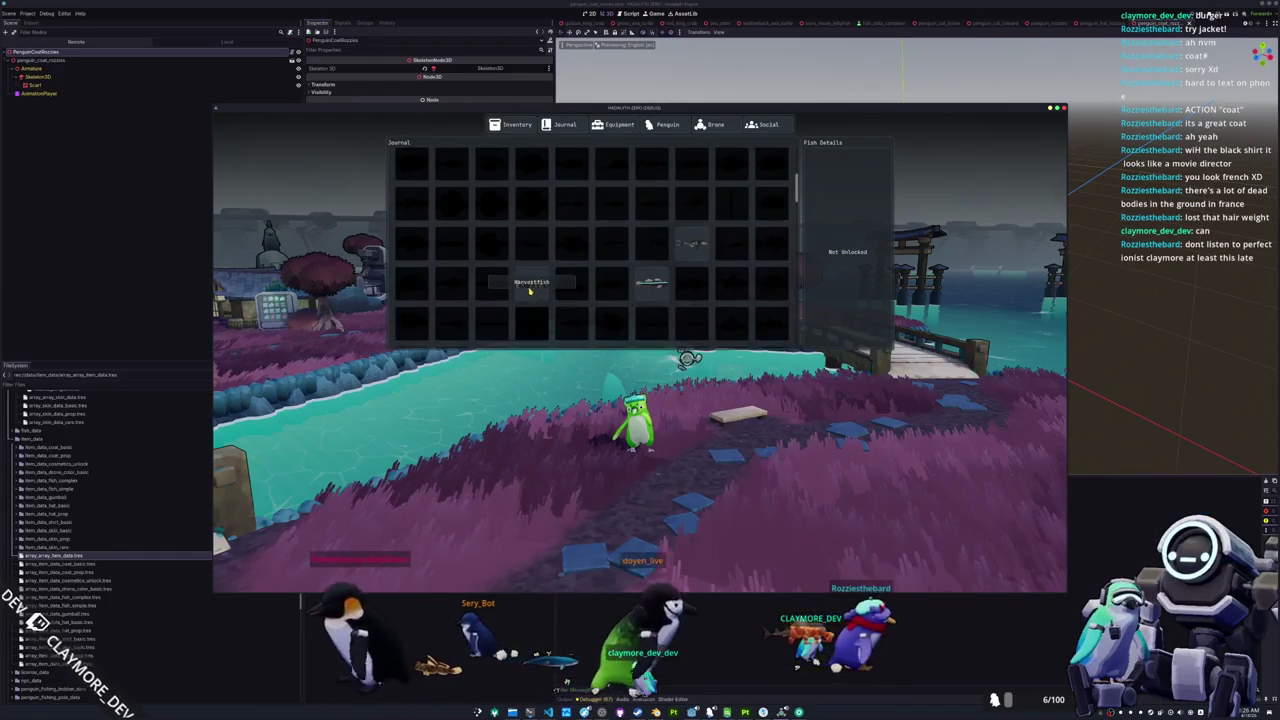
{"action": "left_click", "coordinate": [530, 290]}
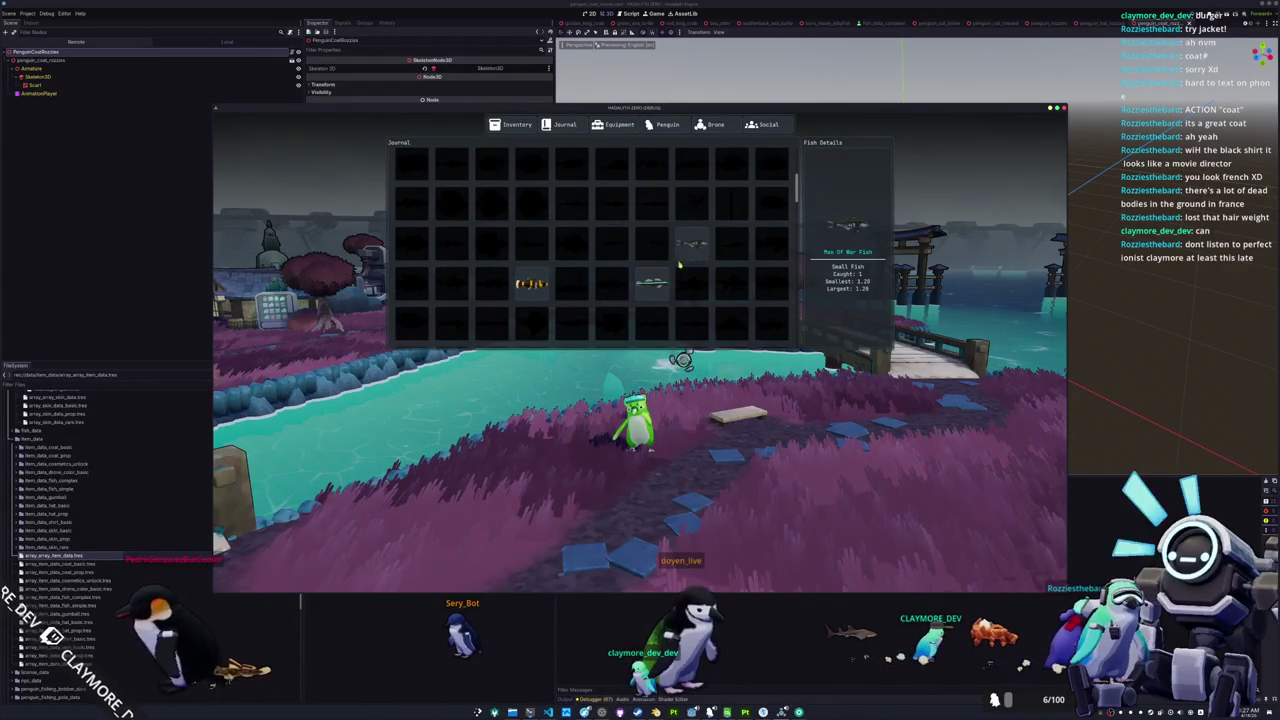
{"action": "scroll", "coordinate": [520, 280], "scroll_direction": "down", "scroll_amount": 3}
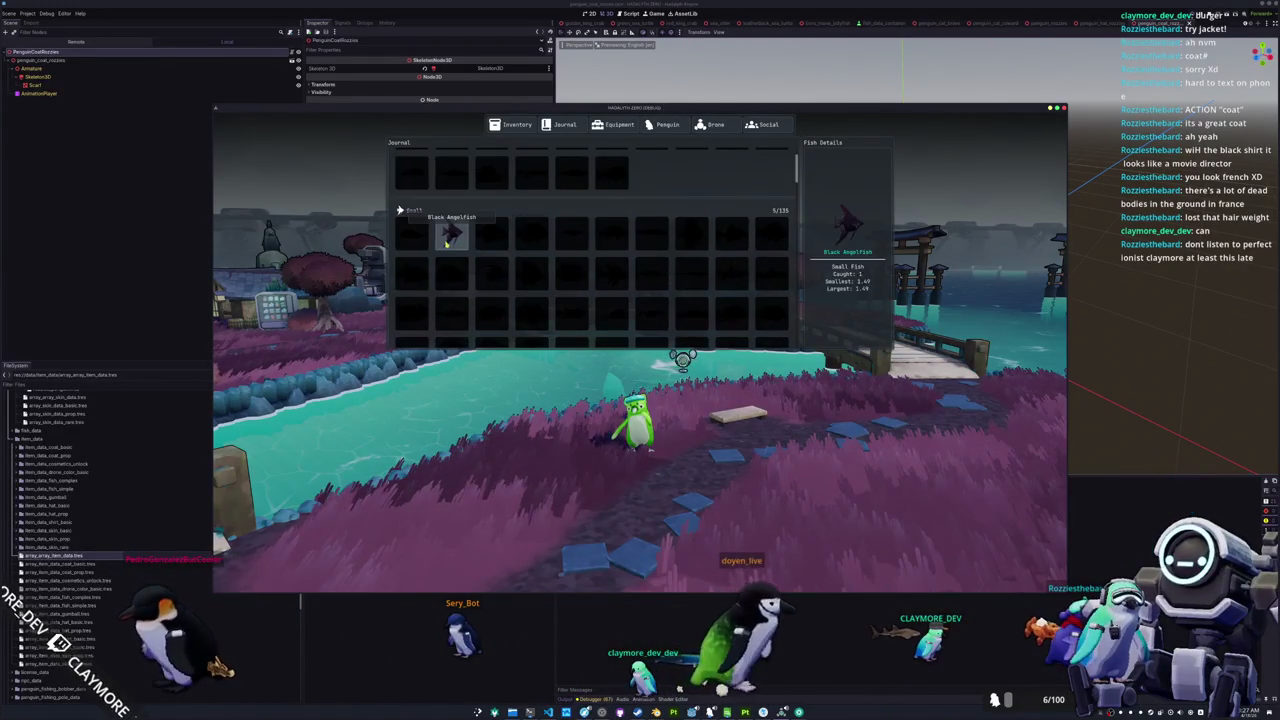
{"action": "scroll", "coordinate": [459, 250], "scroll_direction": "down", "scroll_amount": 10}
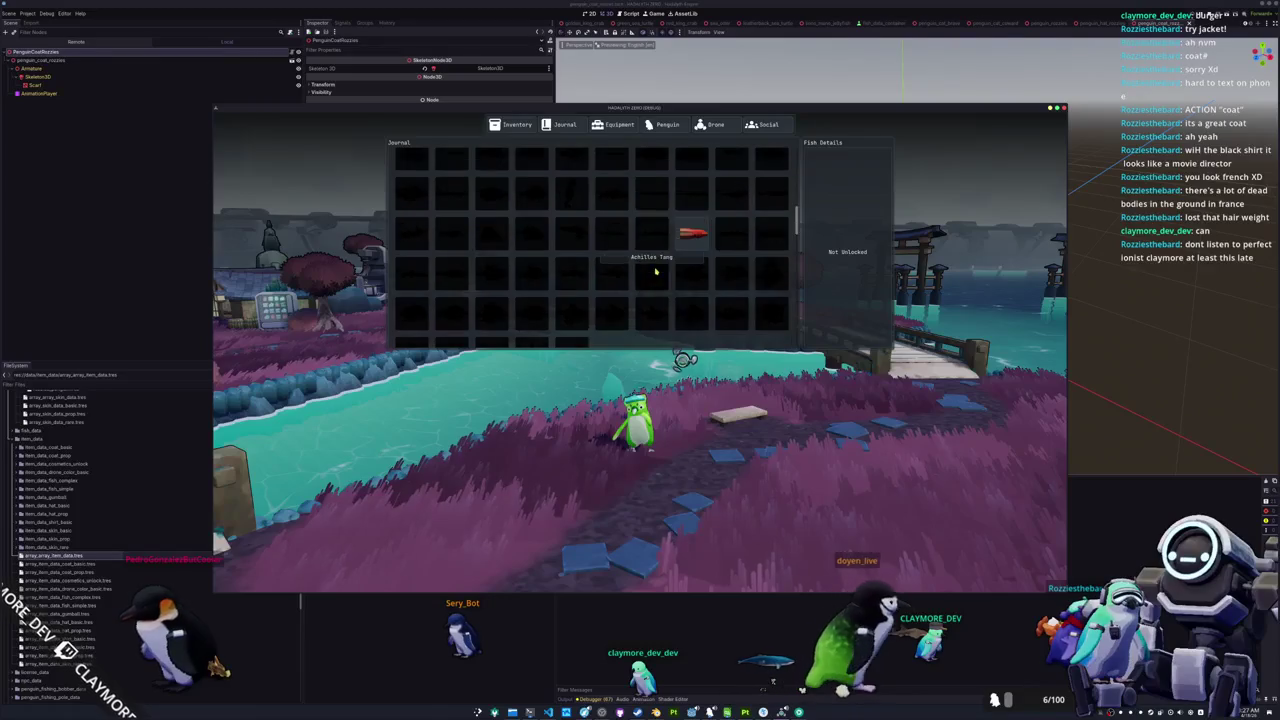
{"action": "scroll", "coordinate": [656, 271], "scroll_direction": "down", "scroll_amount": 3}
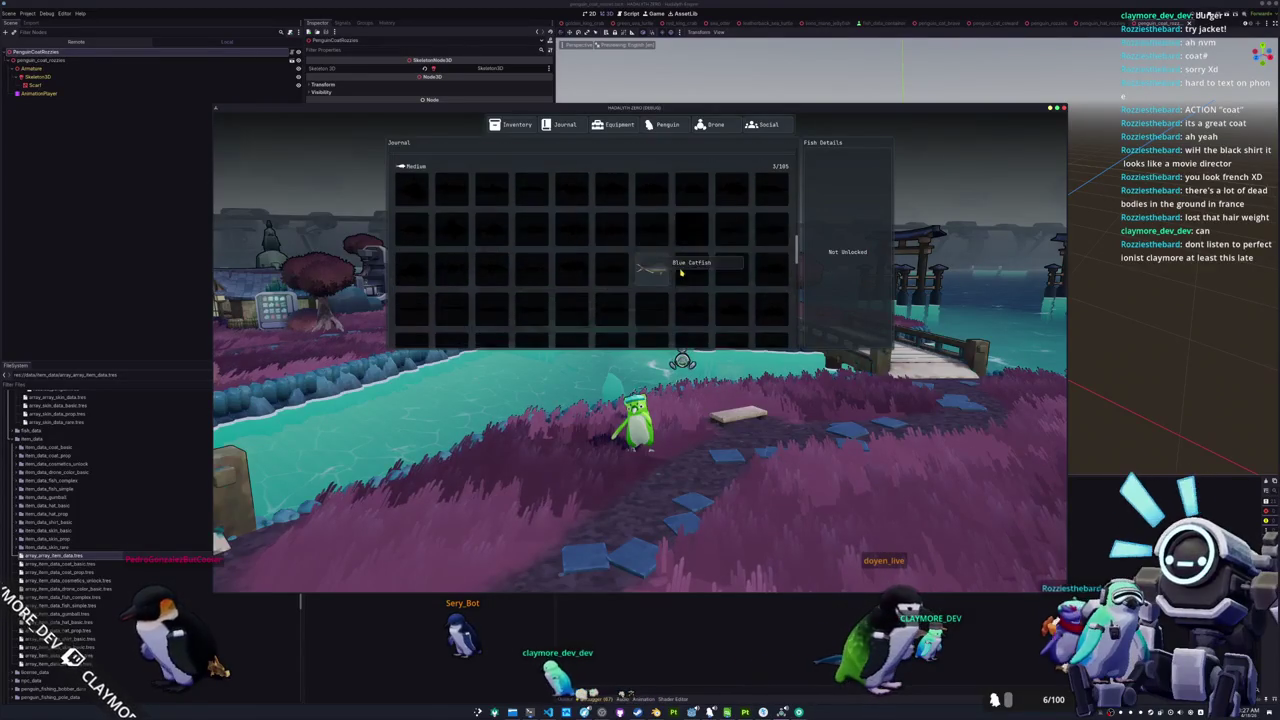
{"action": "scroll", "coordinate": [630, 271], "scroll_direction": "down", "scroll_amount": 1}
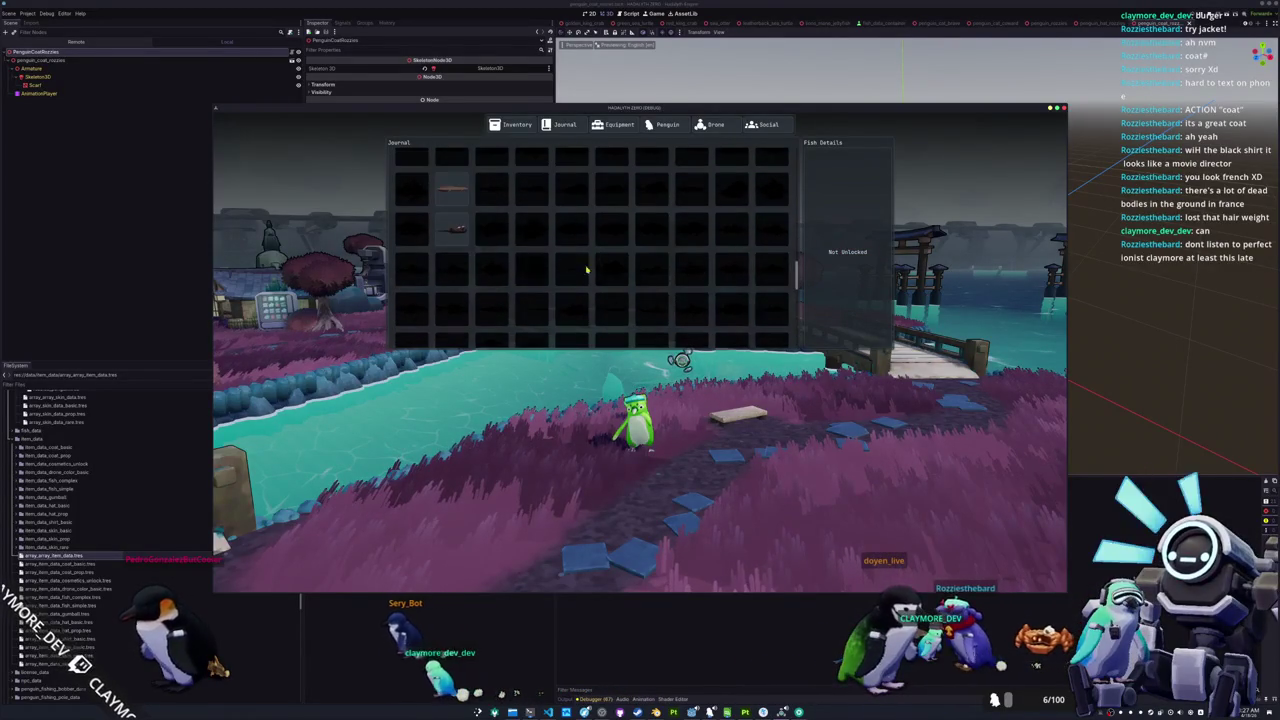
{"action": "scroll", "coordinate": [452, 230], "scroll_direction": "down", "scroll_amount": 2}
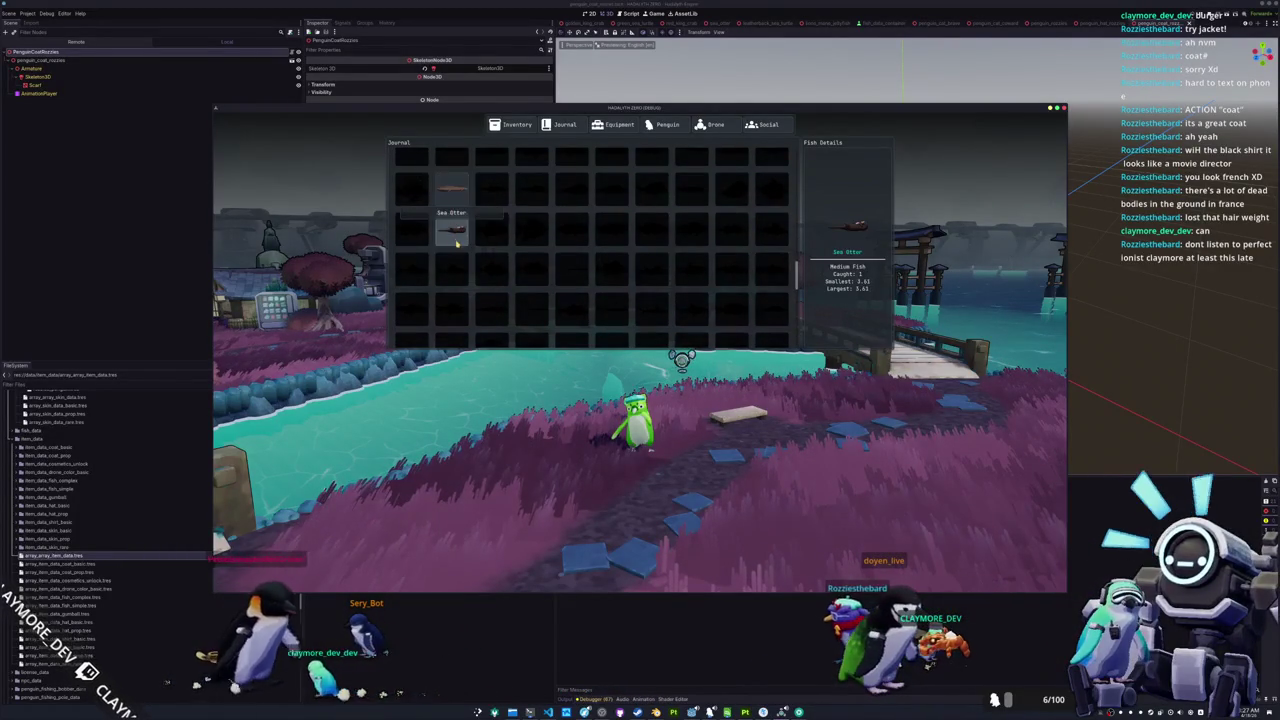
{"action": "scroll", "coordinate": [650, 288], "scroll_direction": "down", "scroll_amount": 3}
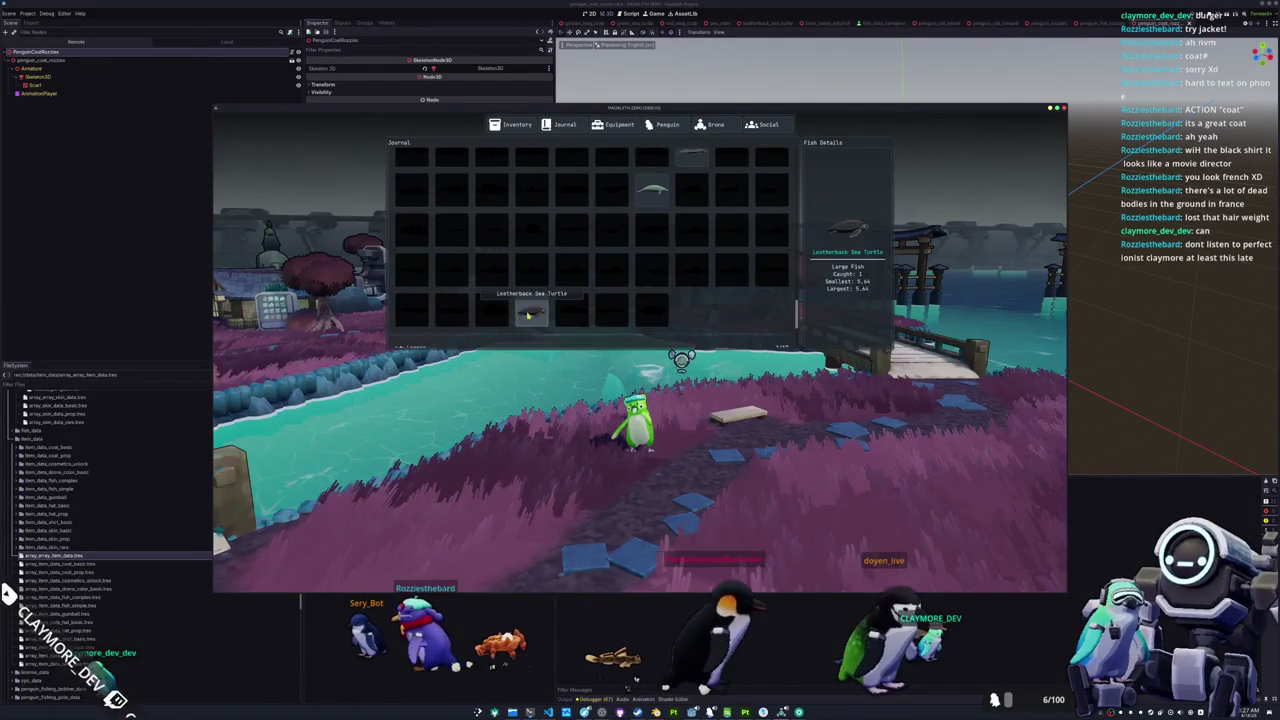
{"action": "scroll", "coordinate": [534, 313], "scroll_direction": "down", "scroll_amount": 2}
{"action": "scroll", "coordinate": [534, 313], "scroll_direction": "down", "scroll_amount": 1}
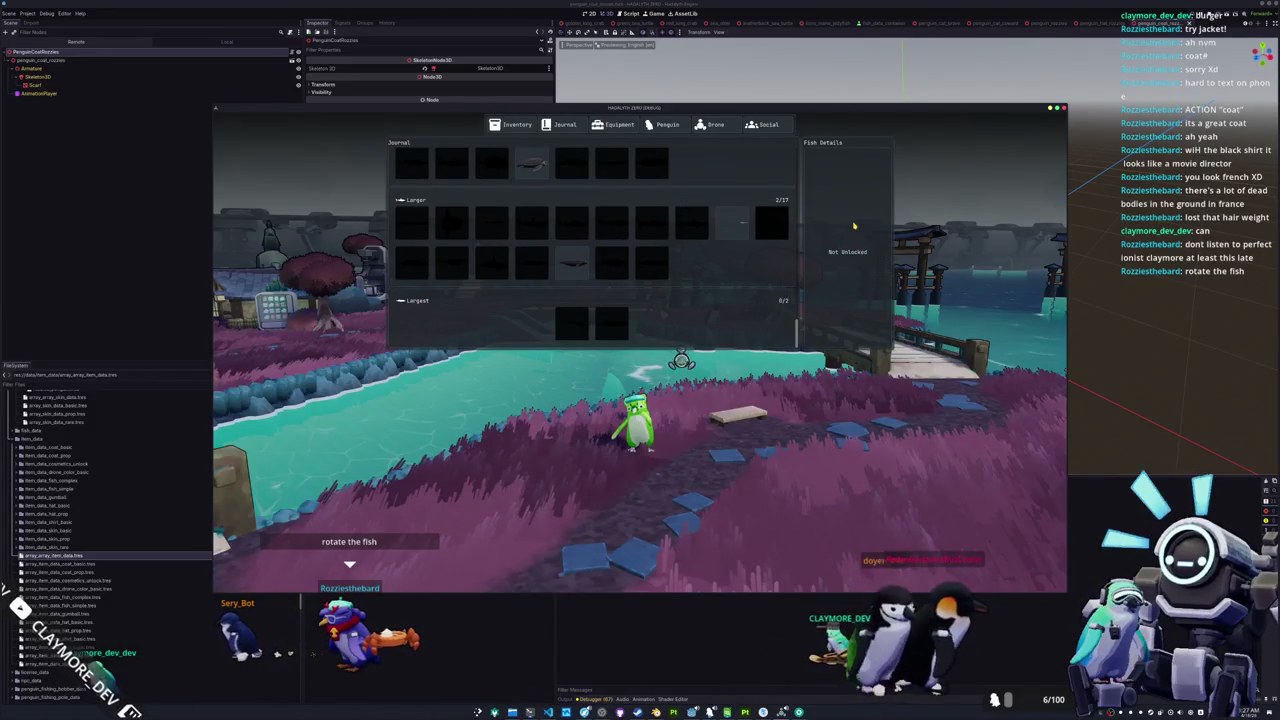
{"action": "scroll", "coordinate": [699, 288], "scroll_direction": "up", "scroll_amount": 3}
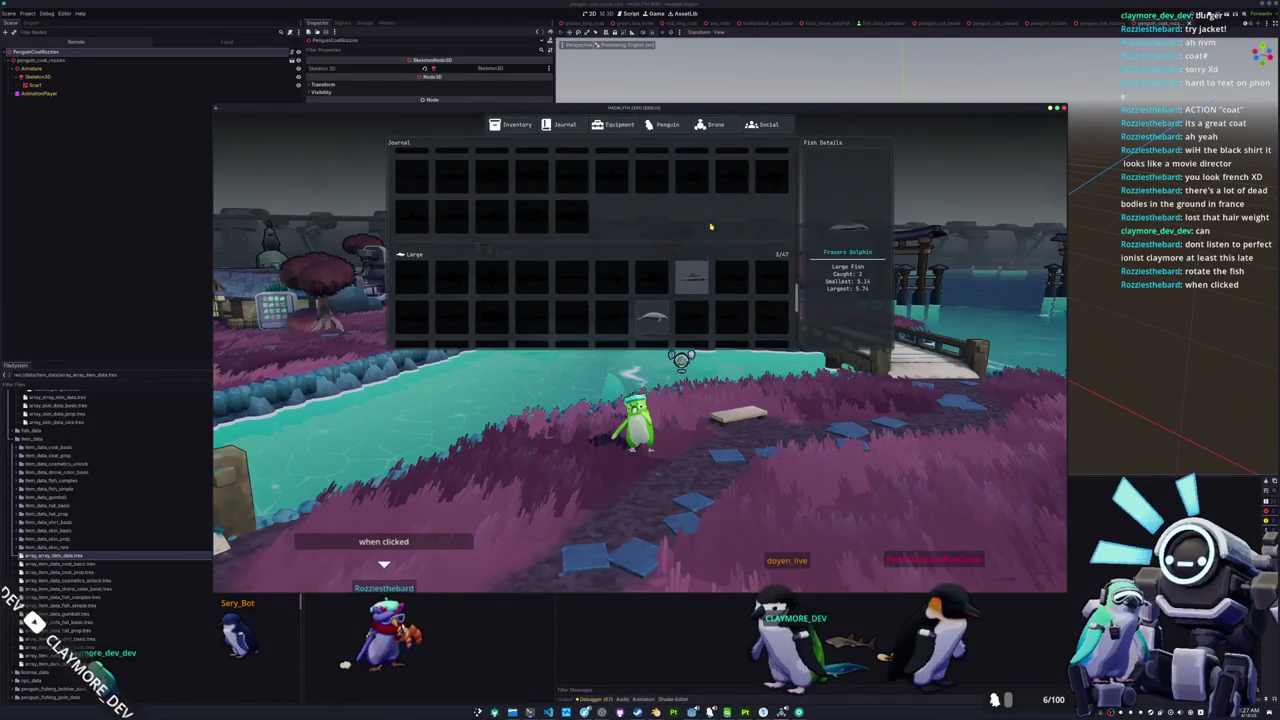
{"action": "scroll", "coordinate": [640, 250], "scroll_direction": "up", "scroll_amount": 3}
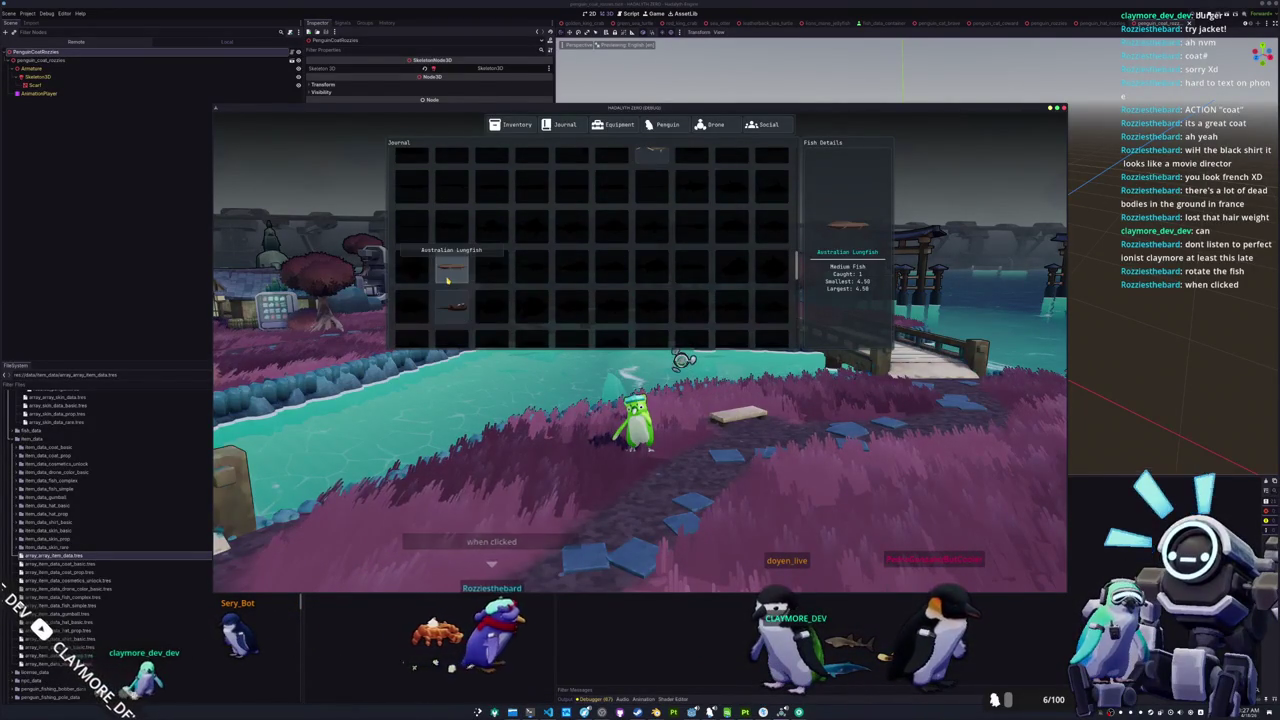
{"action": "scroll", "coordinate": [460, 295], "scroll_direction": "up", "scroll_amount": 2}
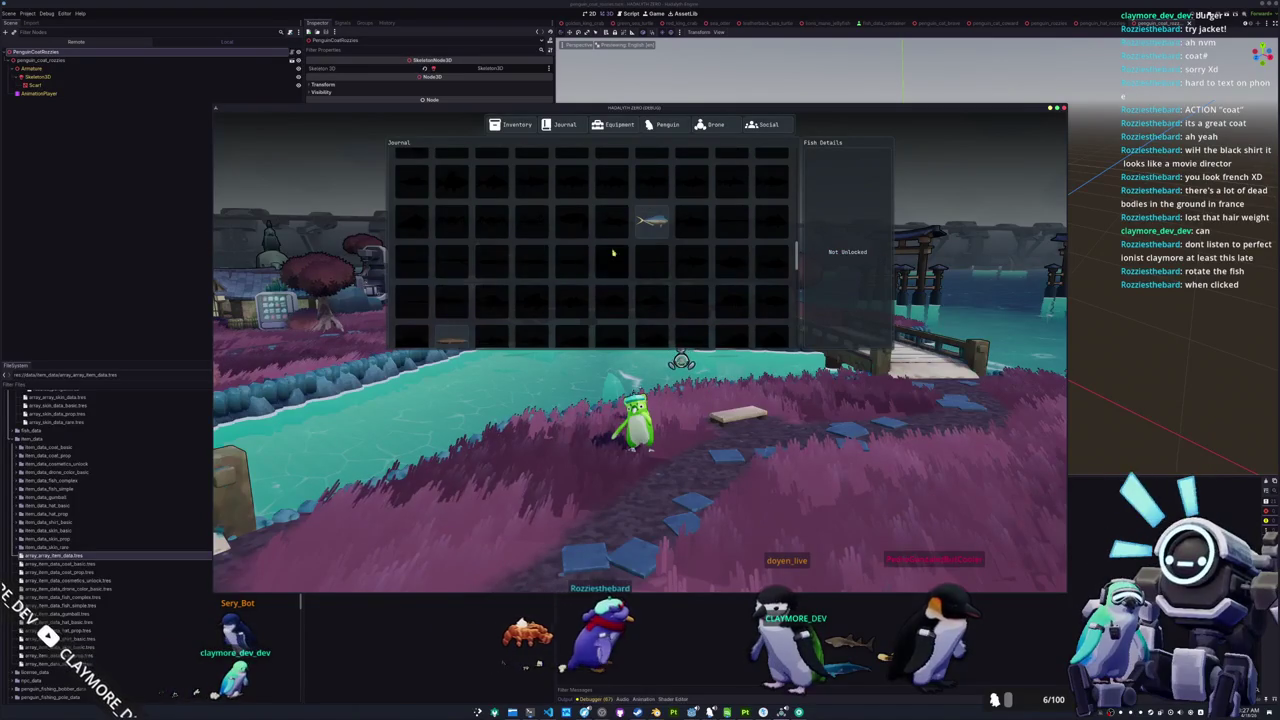
{"action": "scroll", "coordinate": [545, 288], "scroll_direction": "down", "scroll_amount": 1}
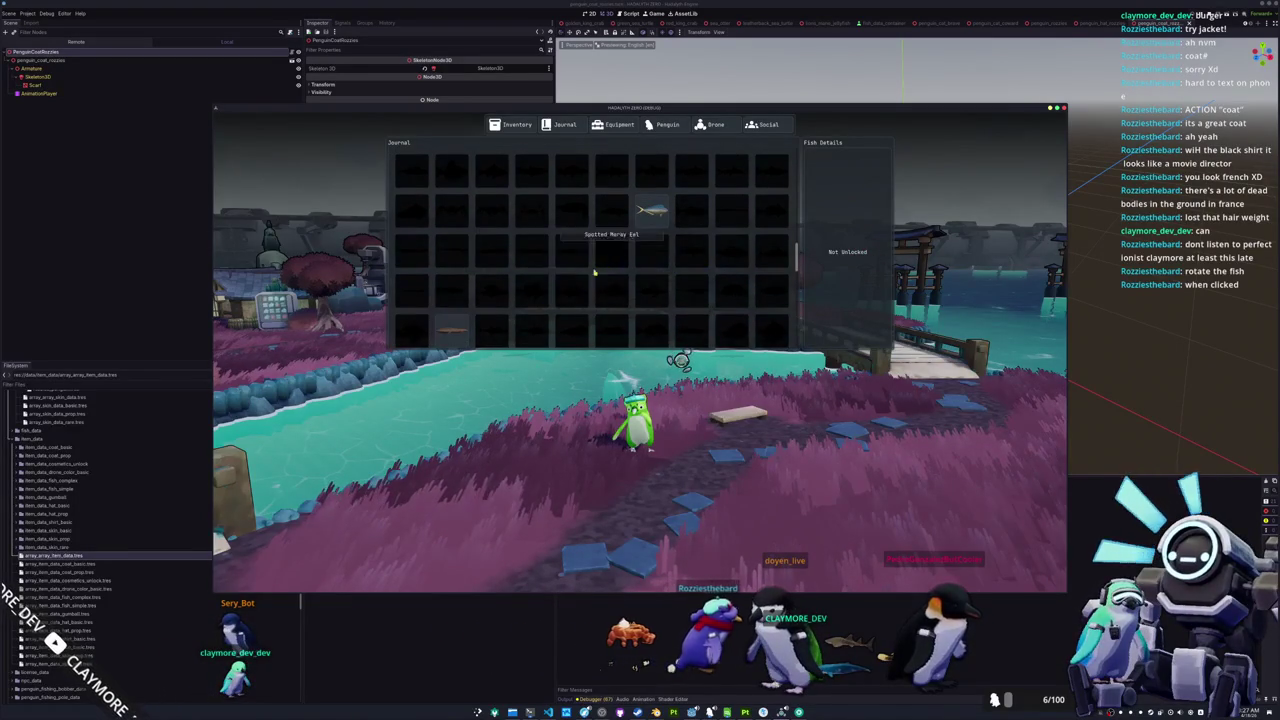
{"action": "scroll", "coordinate": [605, 300], "scroll_direction": "up", "scroll_amount": 2}
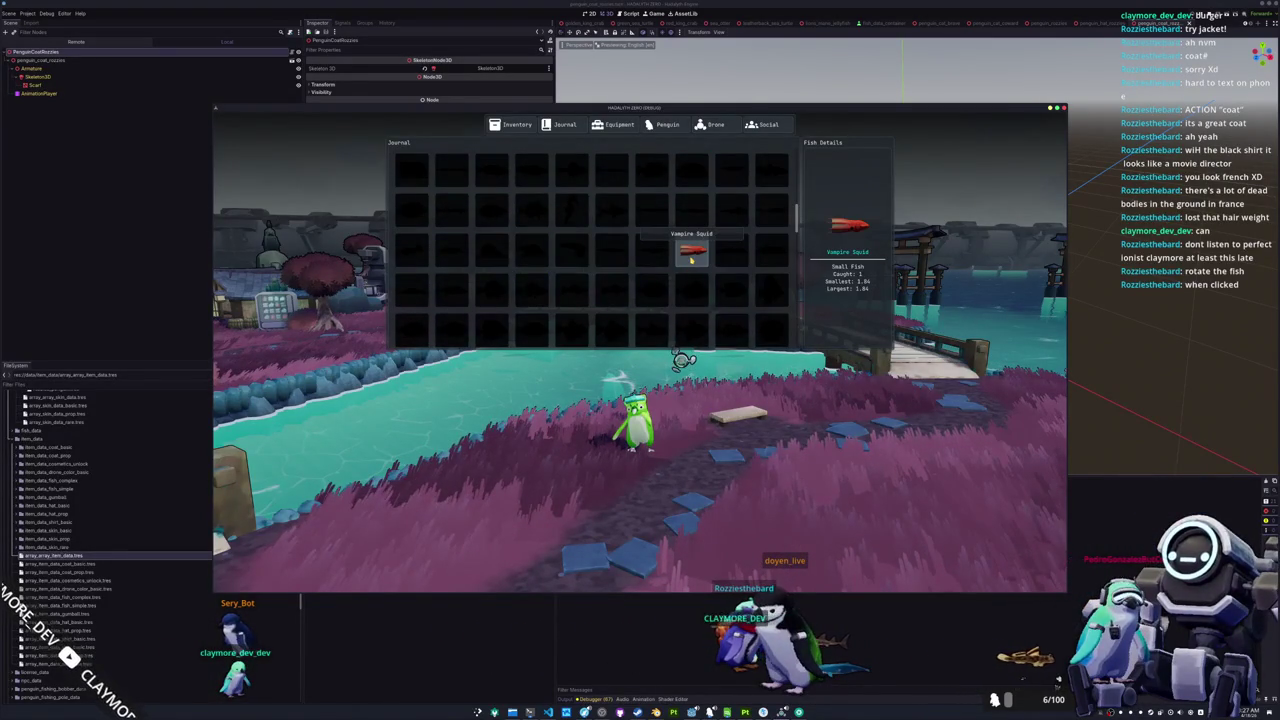
{"action": "scroll", "coordinate": [690, 255], "scroll_direction": "up", "scroll_amount": 3}
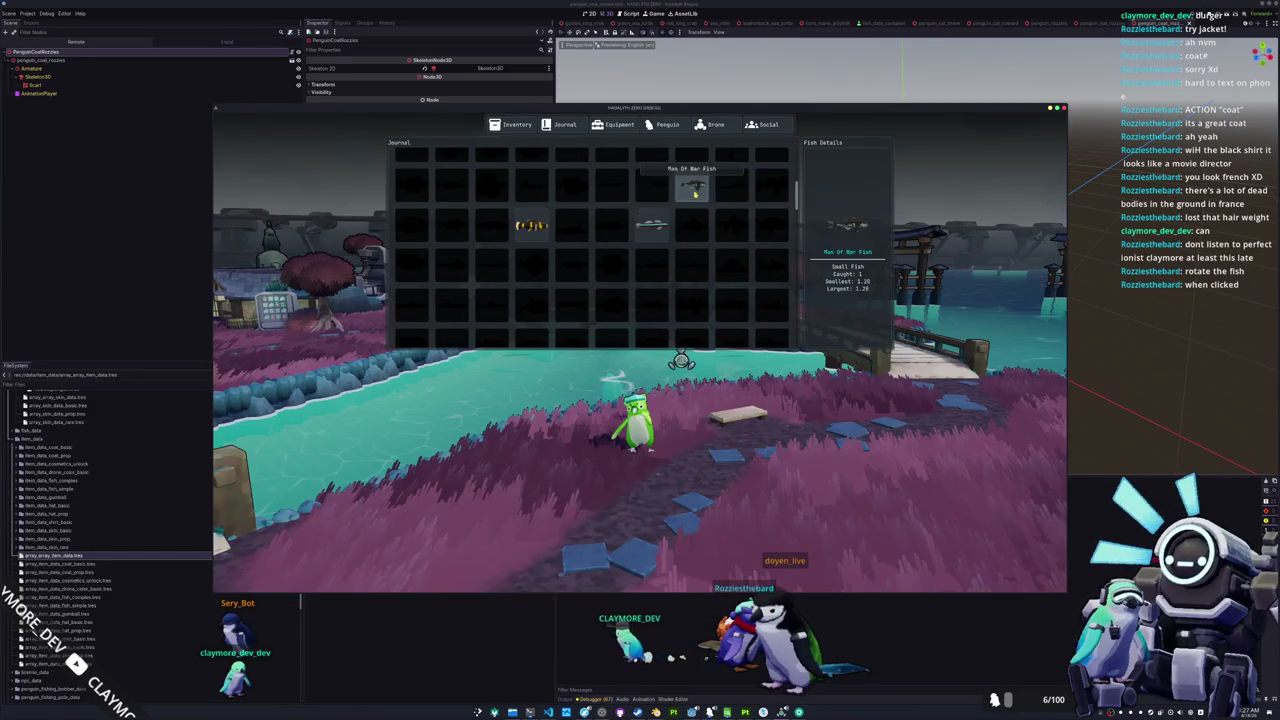
{"action": "scroll", "coordinate": [530, 225], "scroll_direction": "up", "scroll_amount": 4}
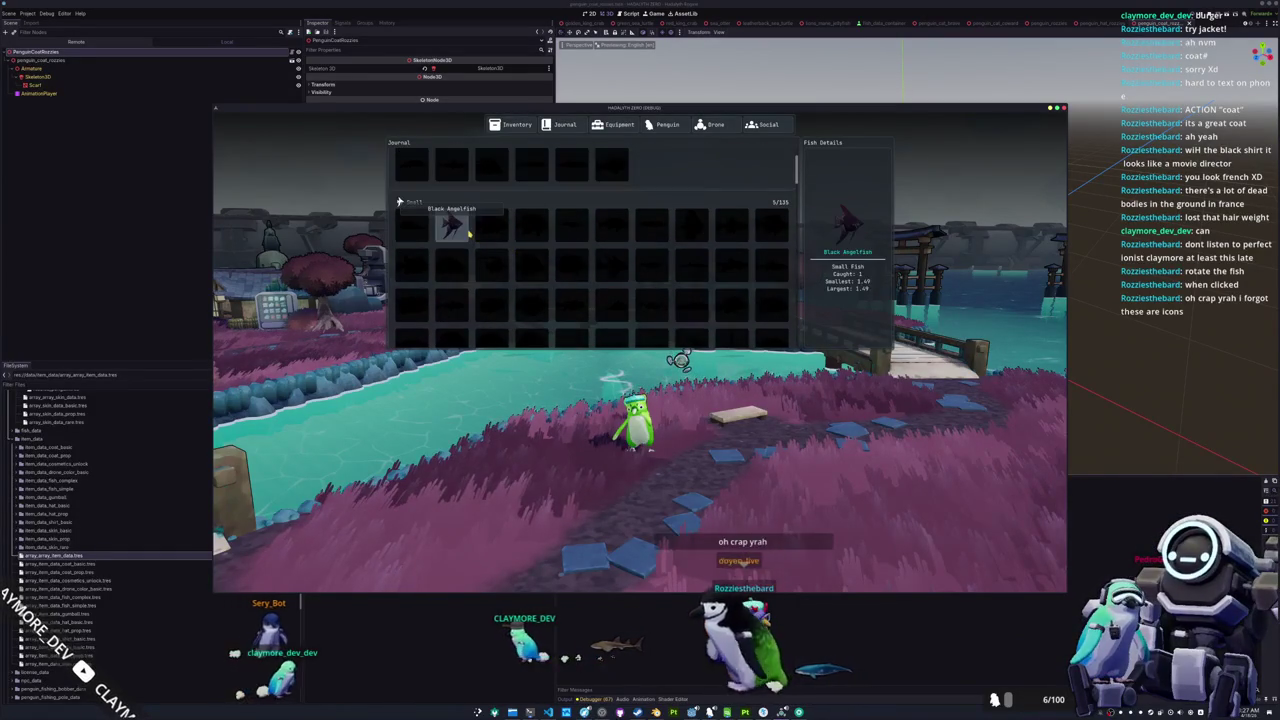
{"action": "scroll", "coordinate": [467, 232], "scroll_direction": "up", "scroll_amount": 2}
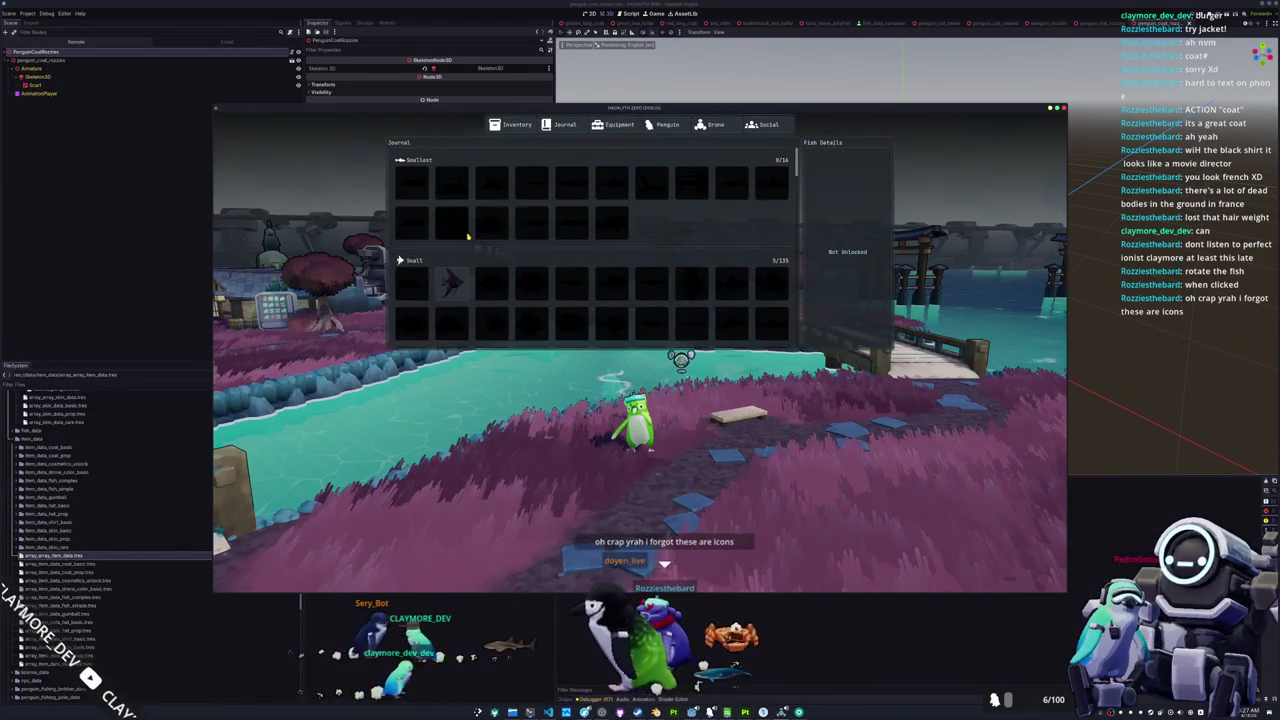
{"action": "mouse_move", "coordinate": [465, 279]}
{"action": "scroll", "coordinate": [520, 240], "scroll_direction": "down", "scroll_amount": 3}
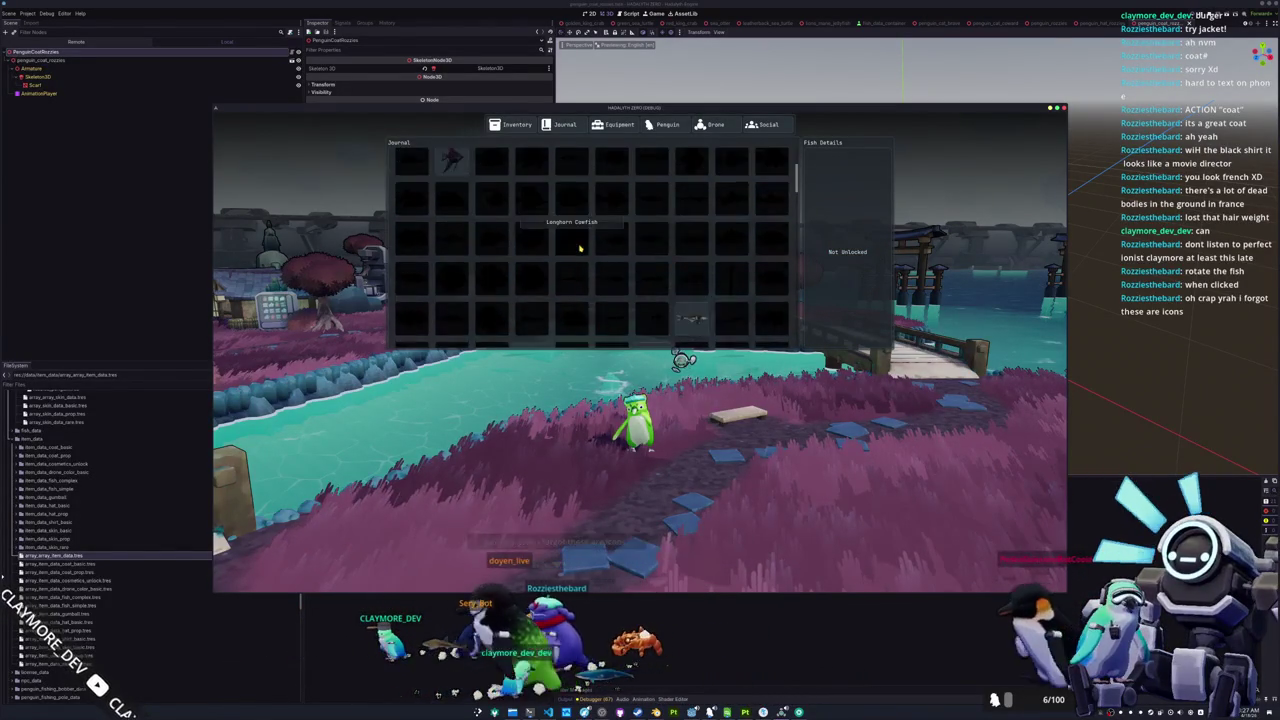
{"action": "scroll", "coordinate": [645, 260], "scroll_direction": "down", "scroll_amount": 3}
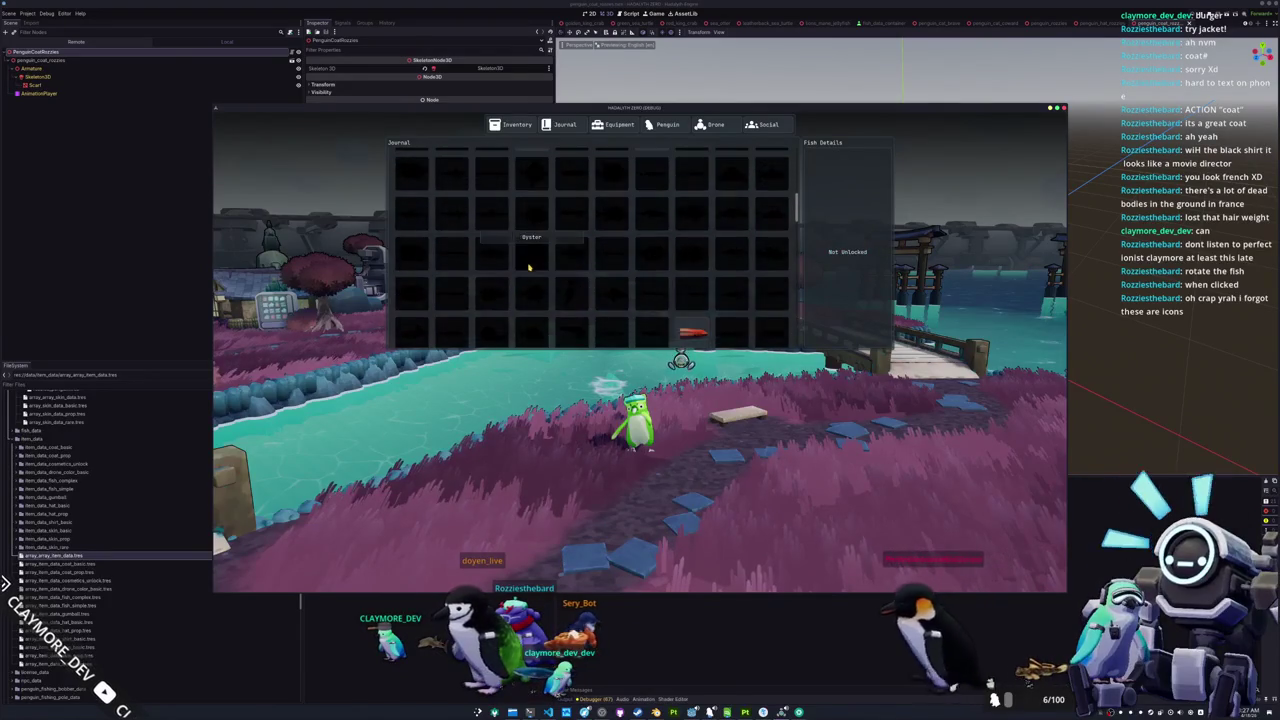
{"action": "scroll", "coordinate": [688, 236], "scroll_direction": "down", "scroll_amount": 3}
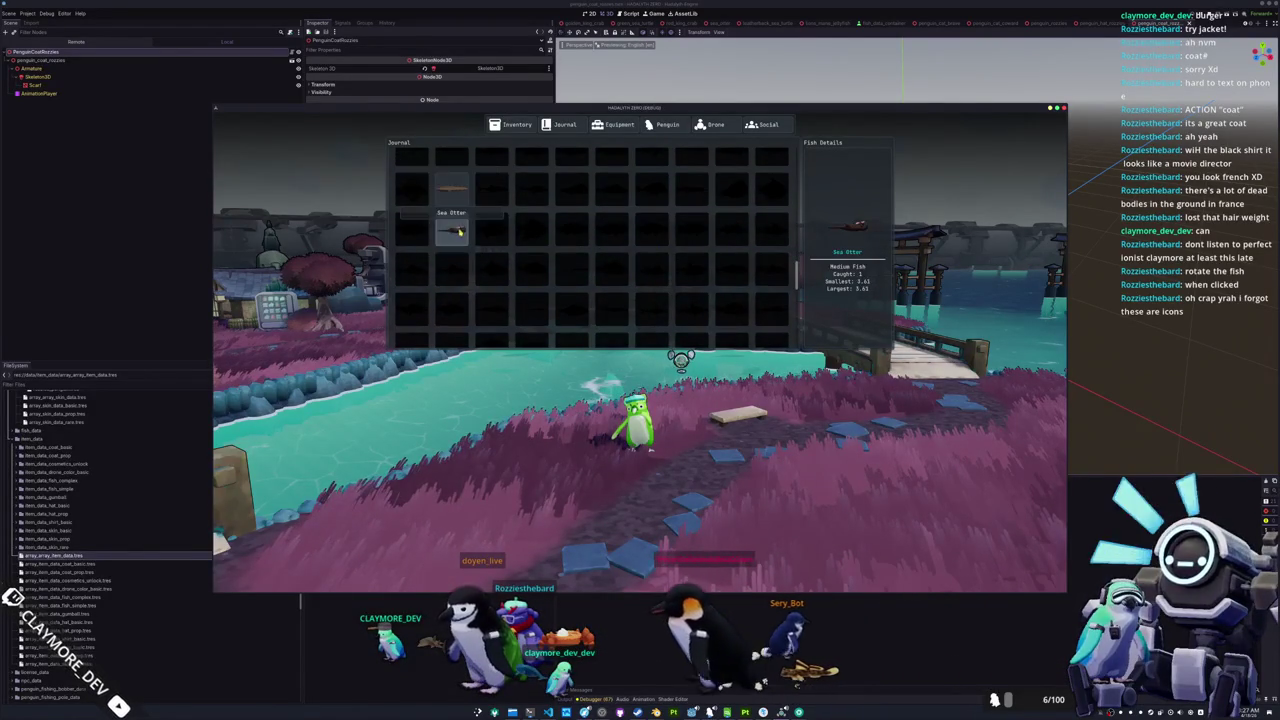
{"action": "scroll", "coordinate": [583, 249], "scroll_direction": "down", "scroll_amount": 3}
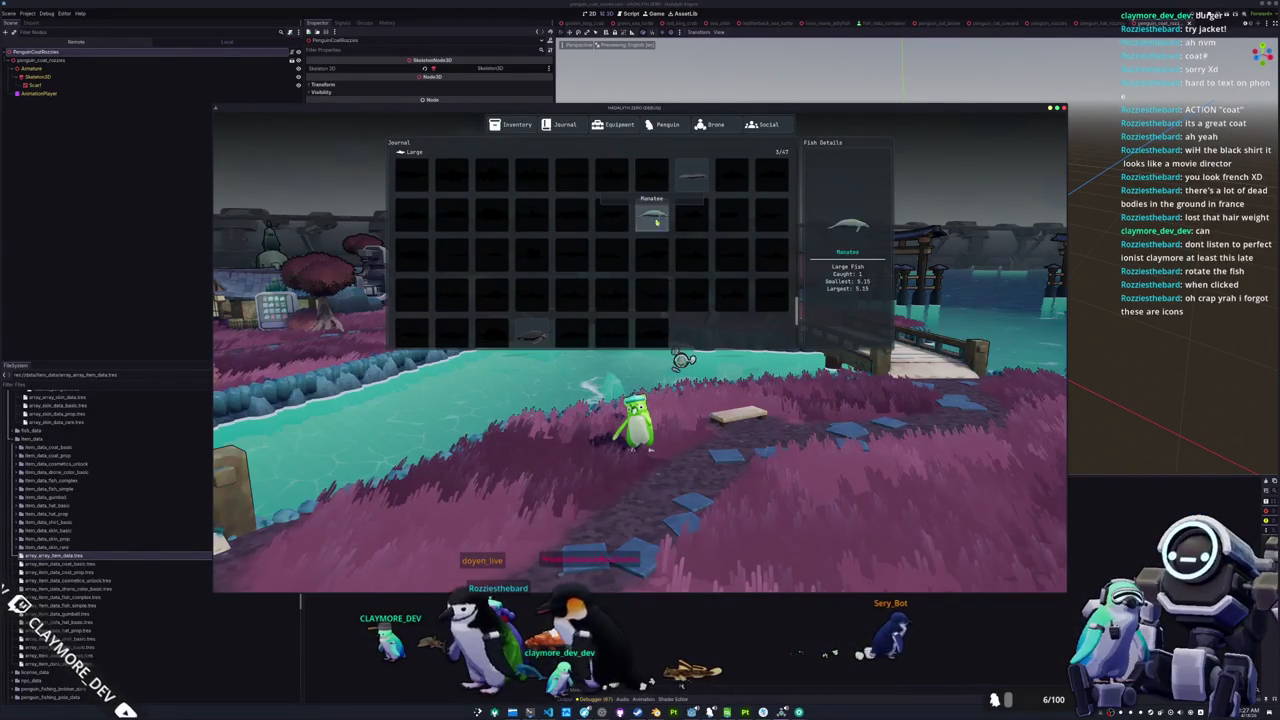
{"action": "scroll", "coordinate": [540, 320], "scroll_direction": "down", "scroll_amount": 3}
{"action": "scroll", "coordinate": [540, 320], "scroll_direction": "down", "scroll_amount": 3}
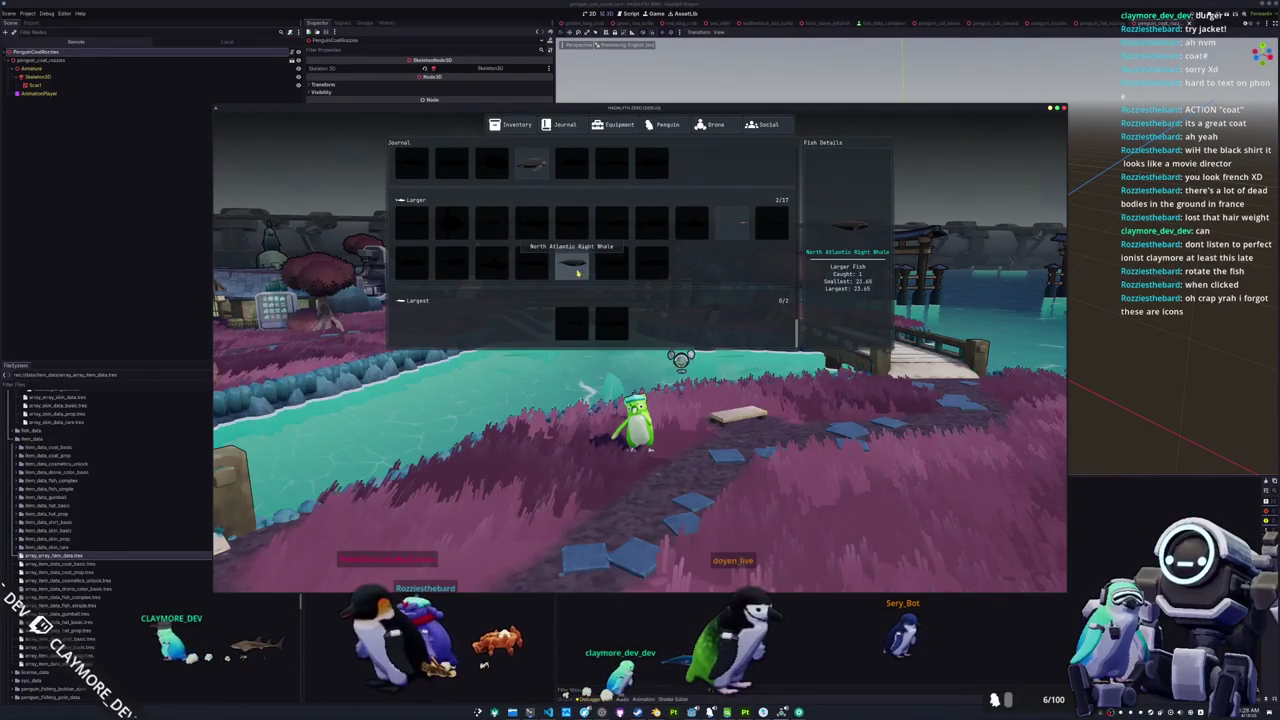
{"action": "scroll", "coordinate": [598, 240], "scroll_direction": "up", "scroll_amount": 3}
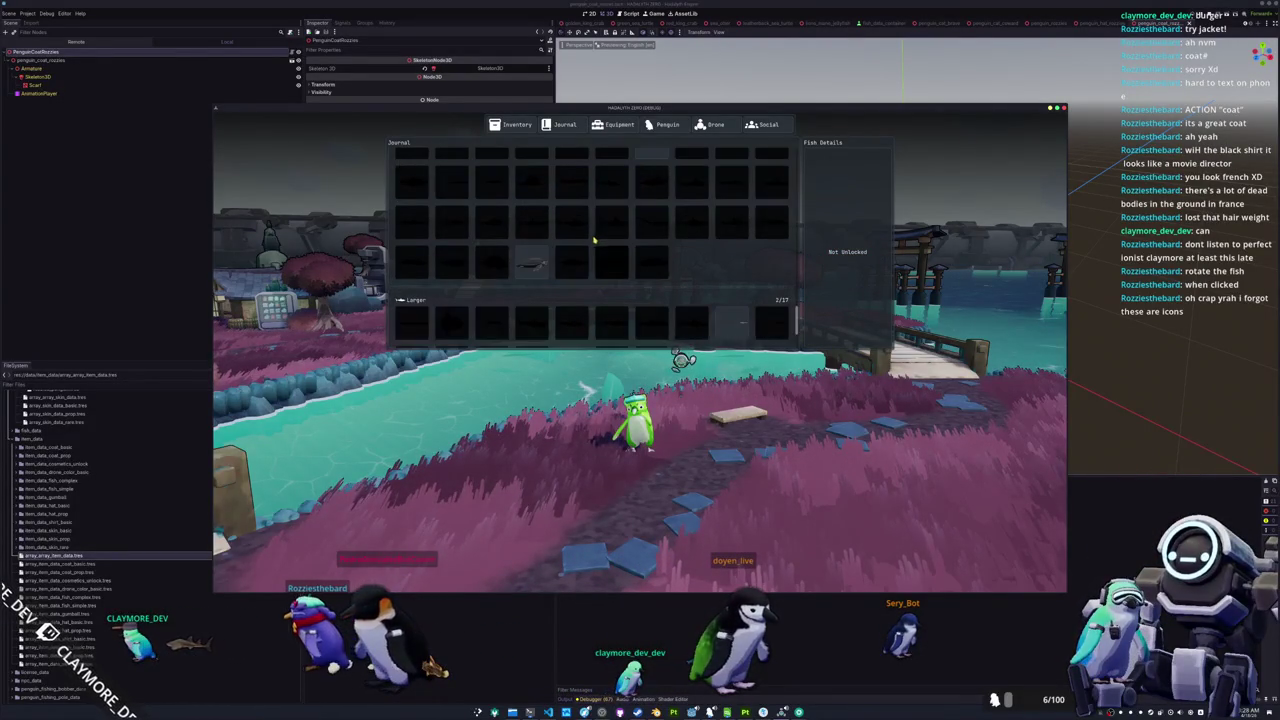
{"action": "scroll", "coordinate": [649, 244], "scroll_direction": "up", "scroll_amount": 2}
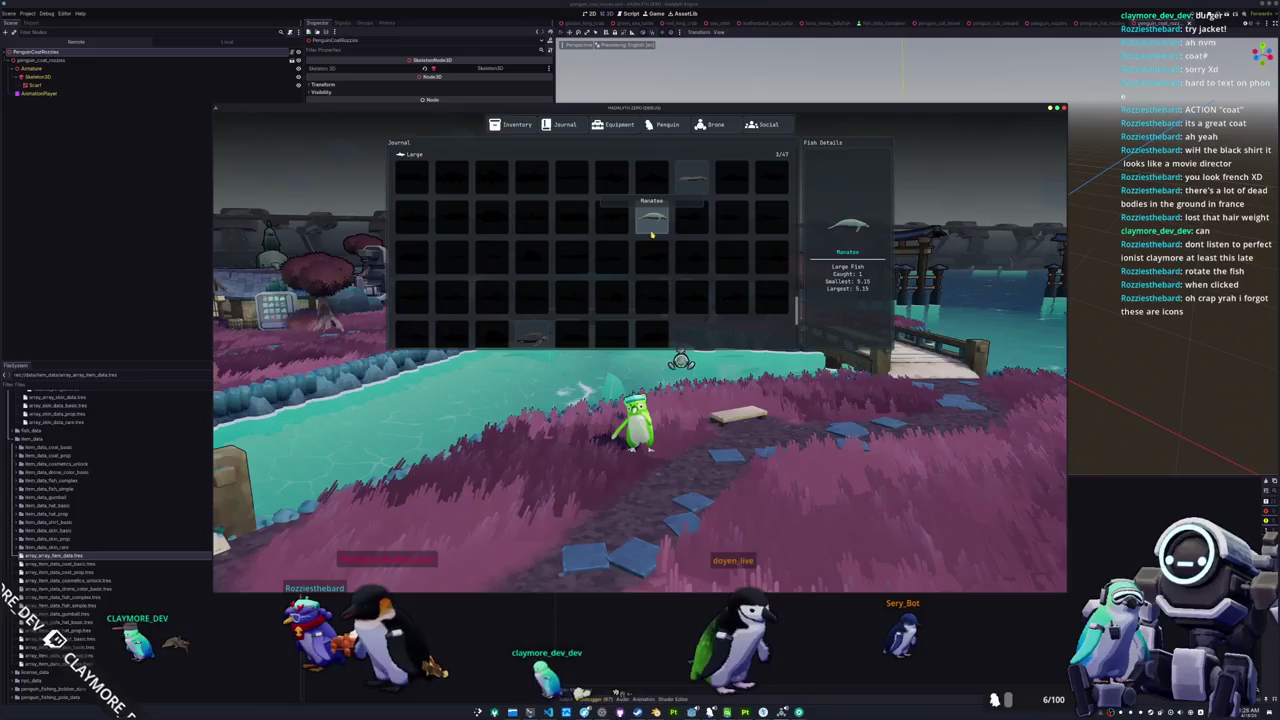
{"action": "left_click", "coordinate": [670, 125]}
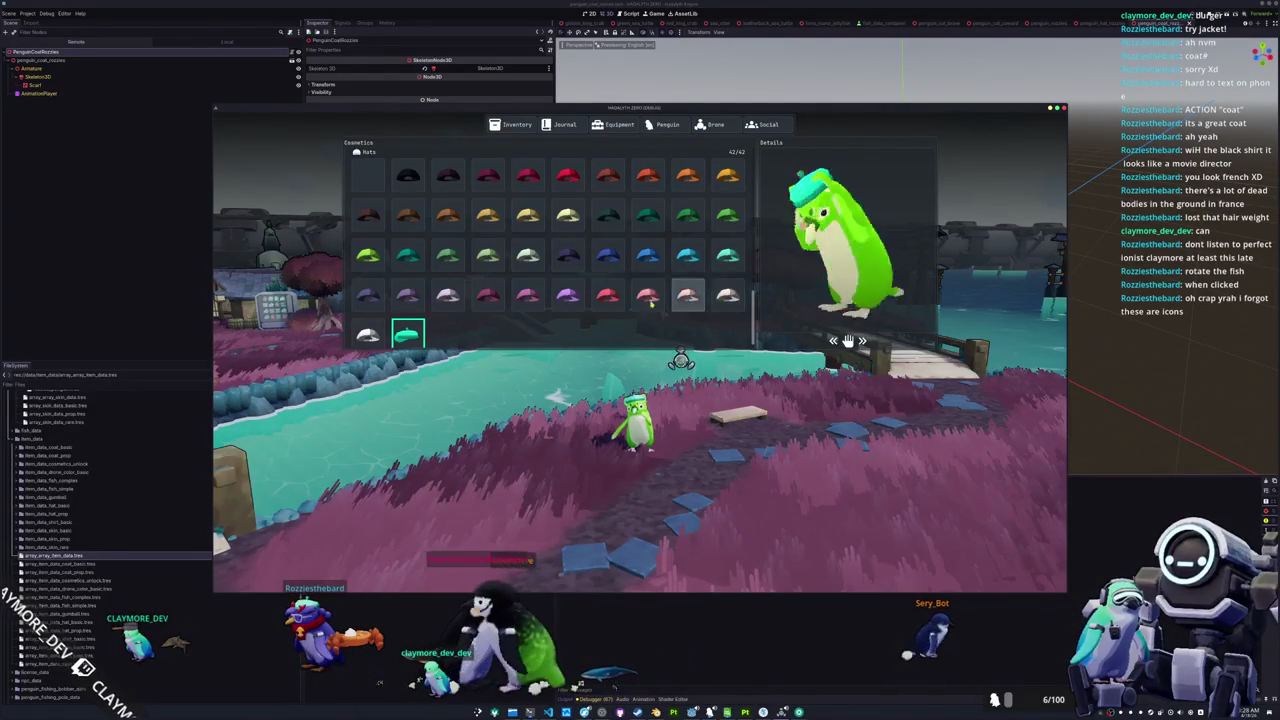
Close the cosmetics menu, returning the teal-beret penguin to the grassy riverbank
{"action": "key", "text": "Escape"}
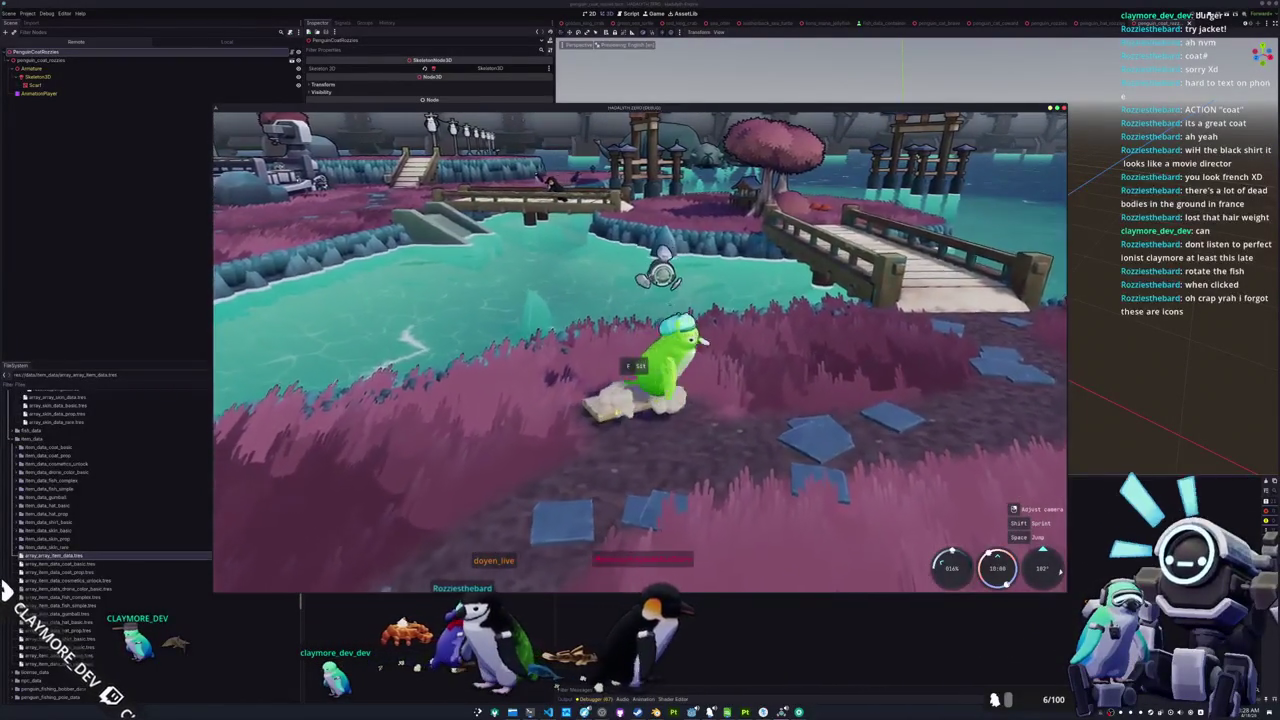
Turn the penguin left and walk it across the grass onto the wooden footbridge
{"action": "key", "text": "a"}
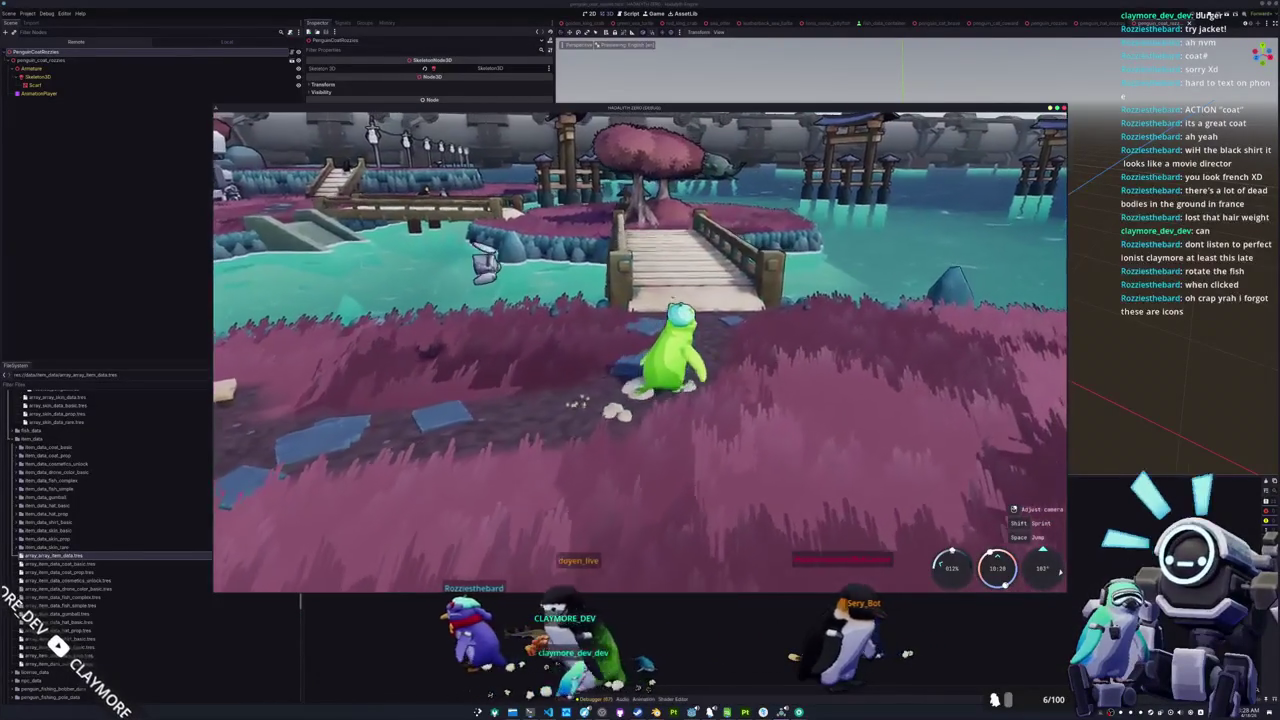
{"action": "key", "text": "w"}
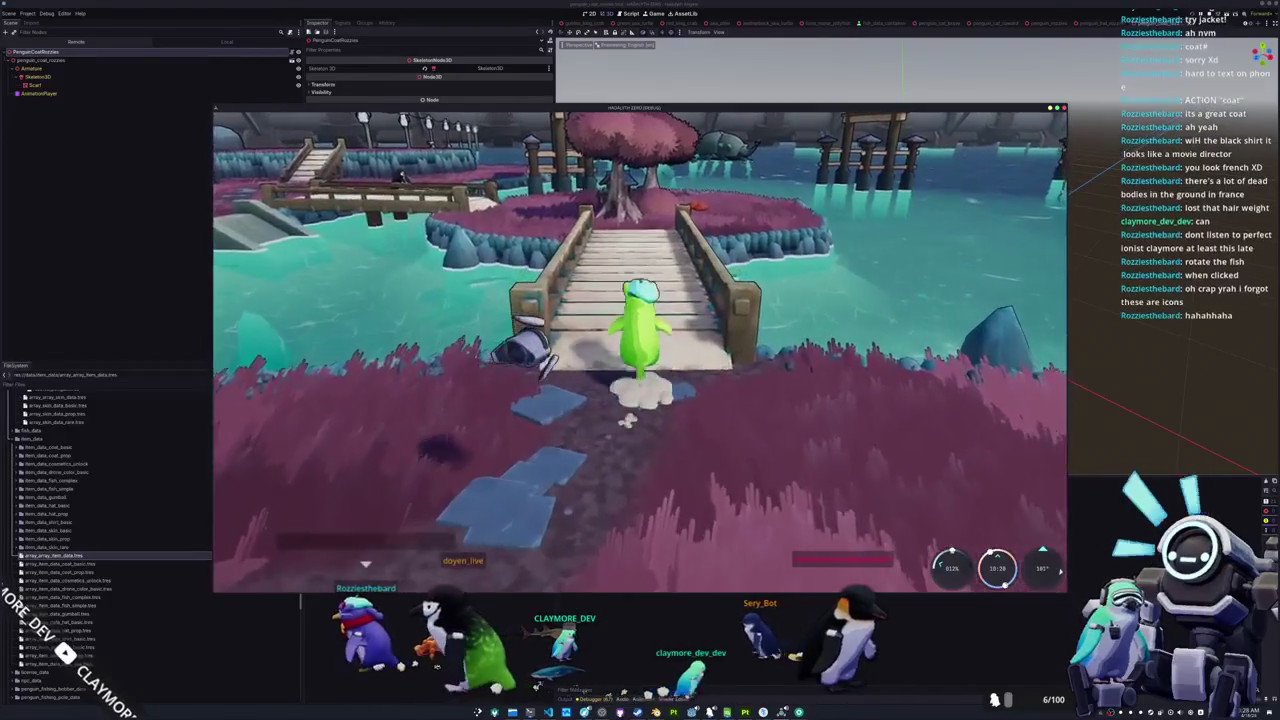